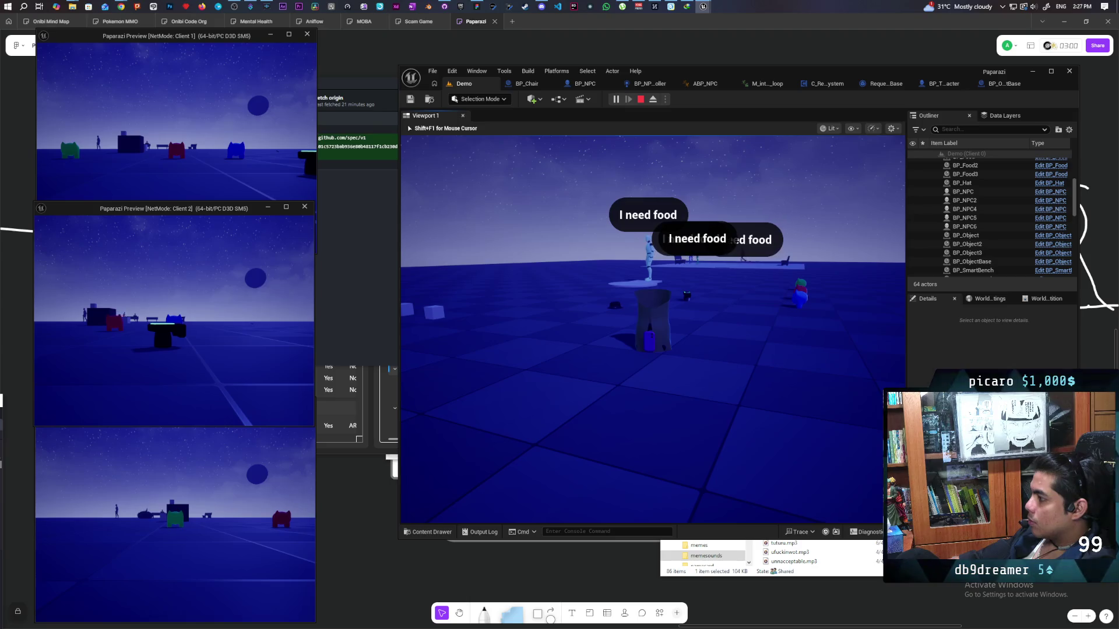
Drop the carried food item onto the floor in the play session.
left_click(645, 330)
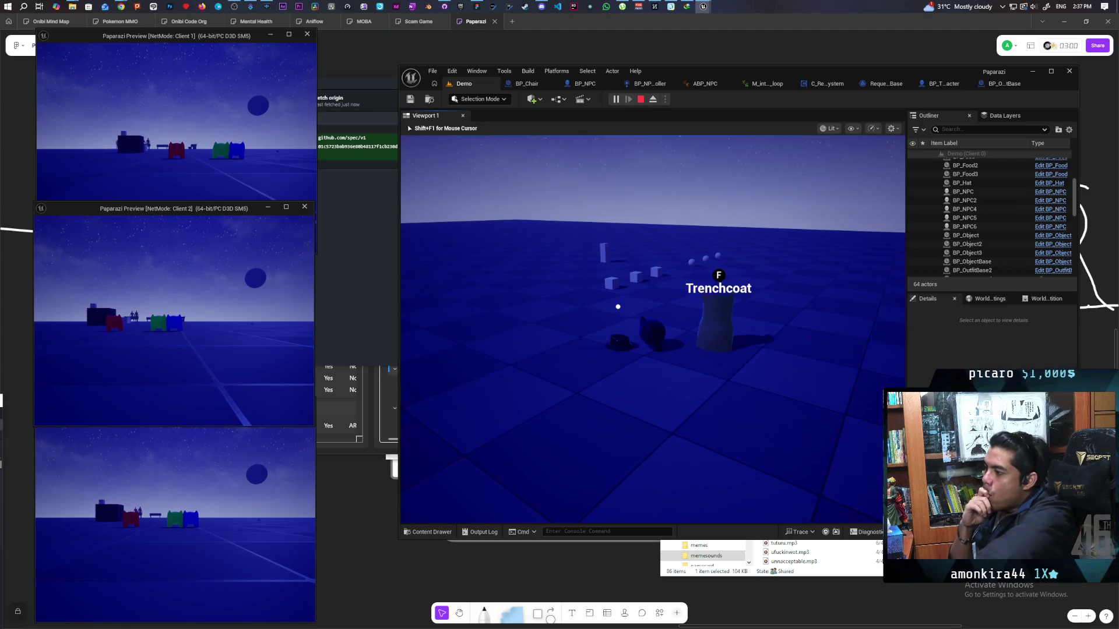
Walk the cat toward the hungry NPCs and onto the edge of the lit platform.
key("w")
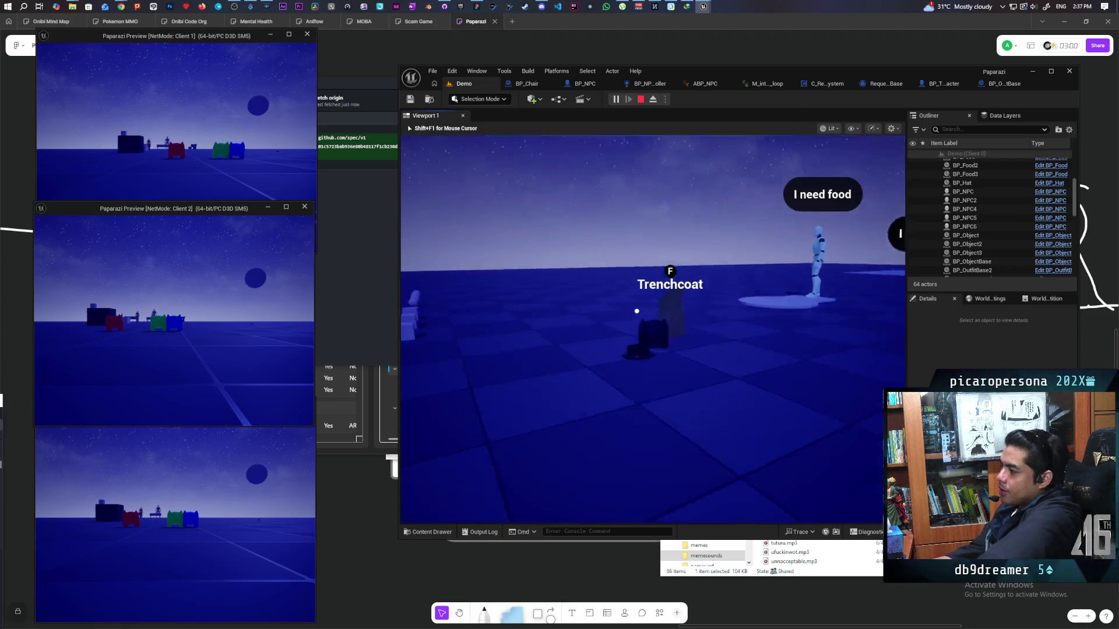
key("w")
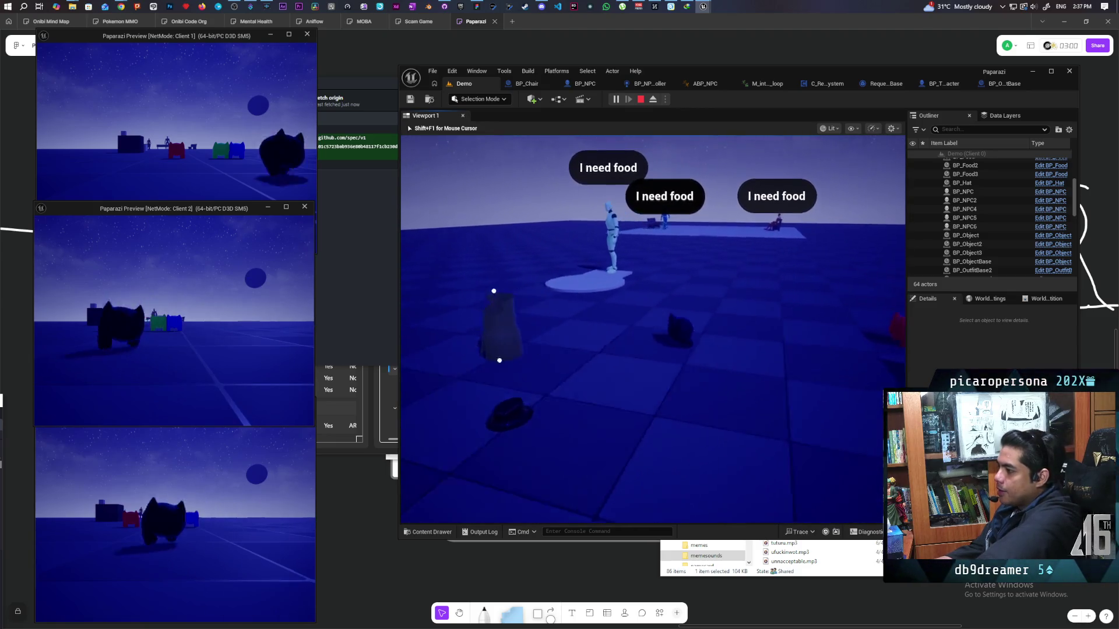
key("w")
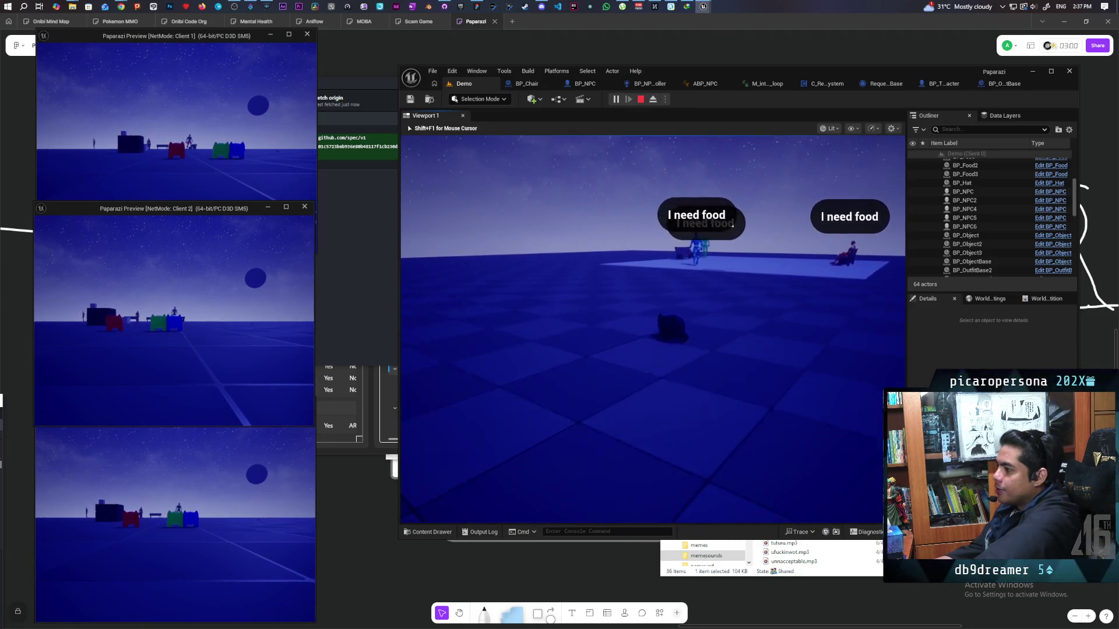
key("w")
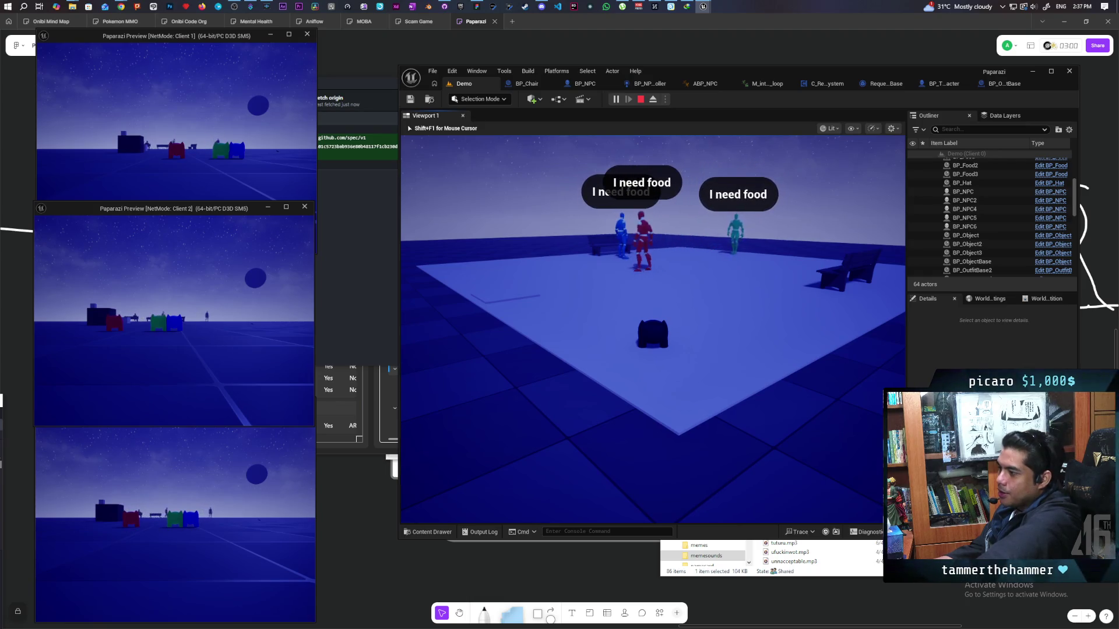
key("a")
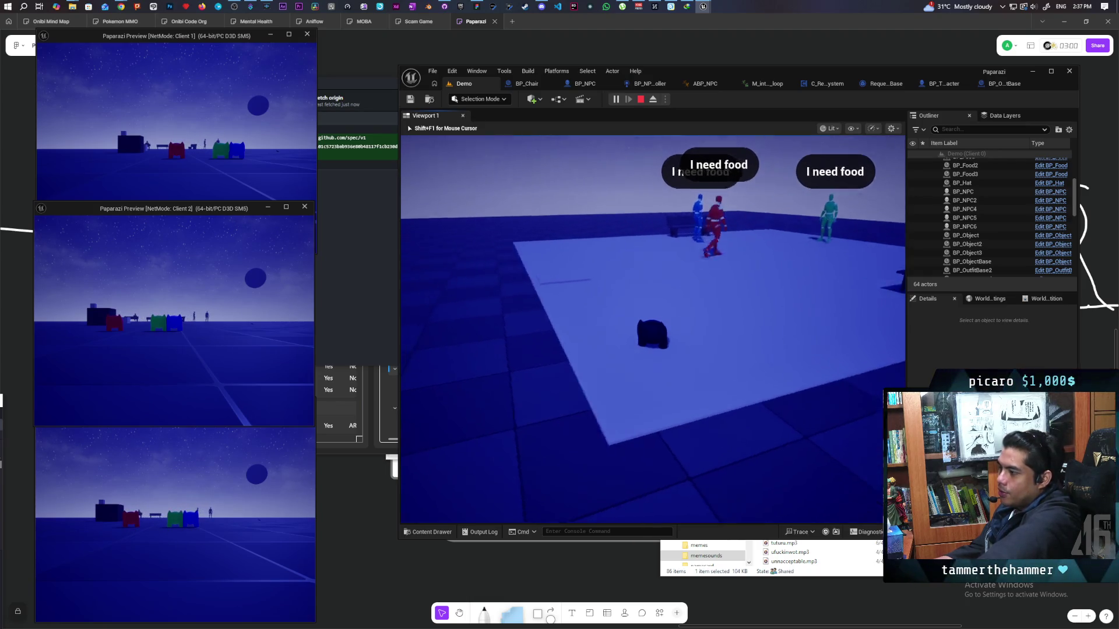
key("d")
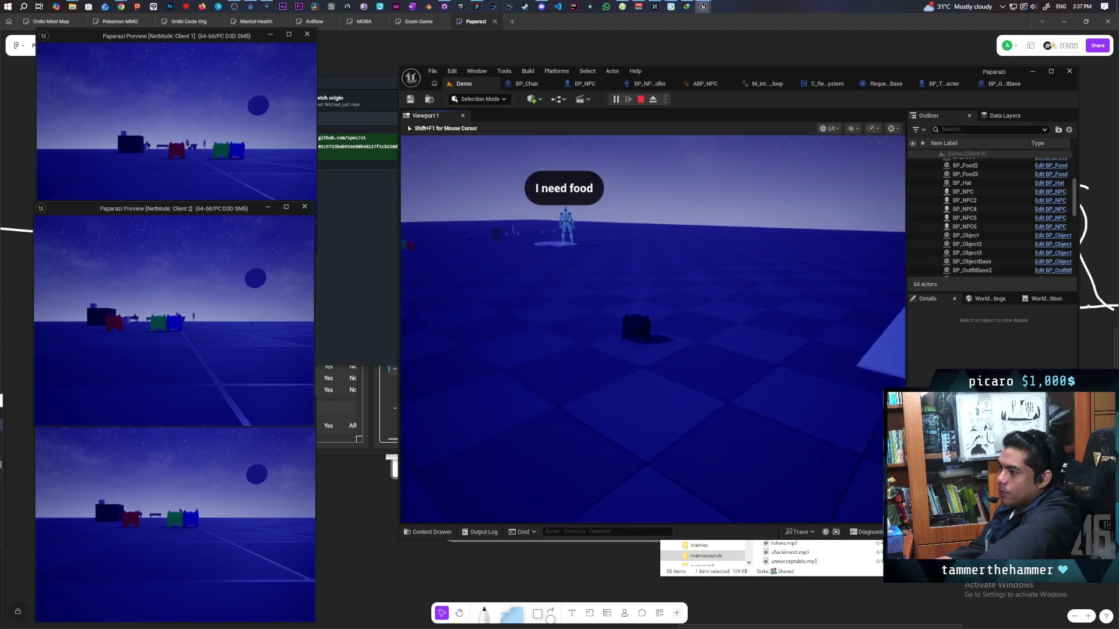
key("w")
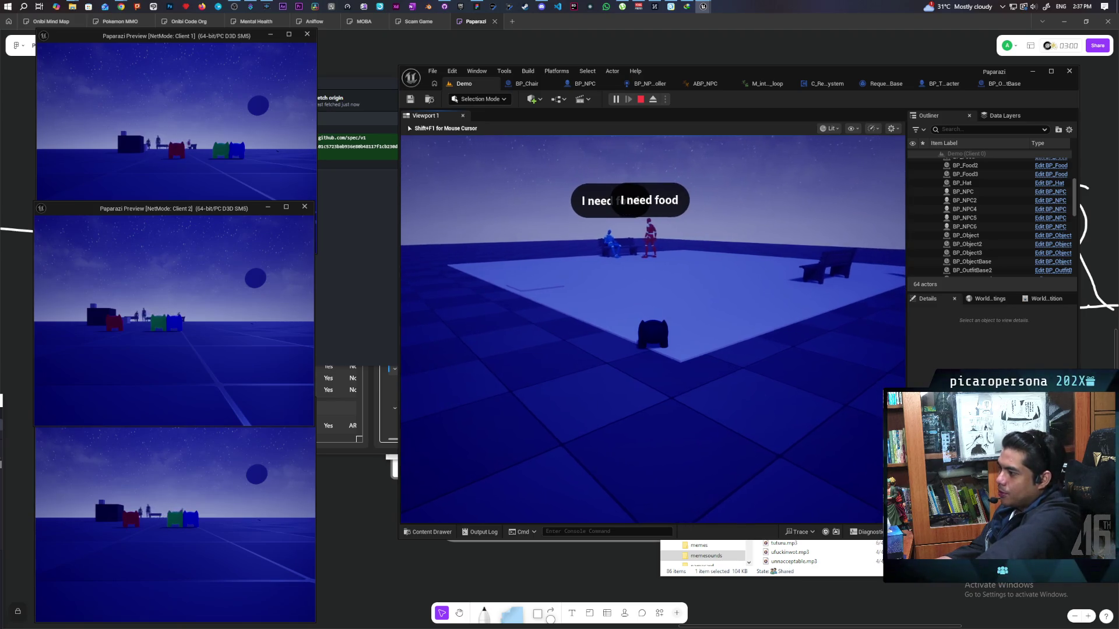
key("s")
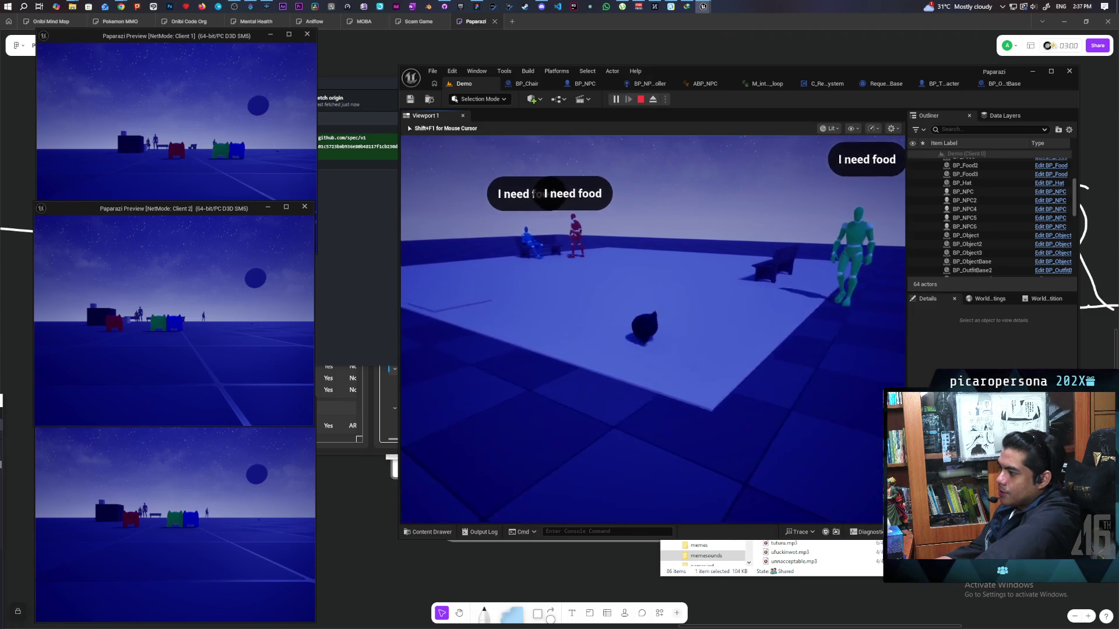
key("s")
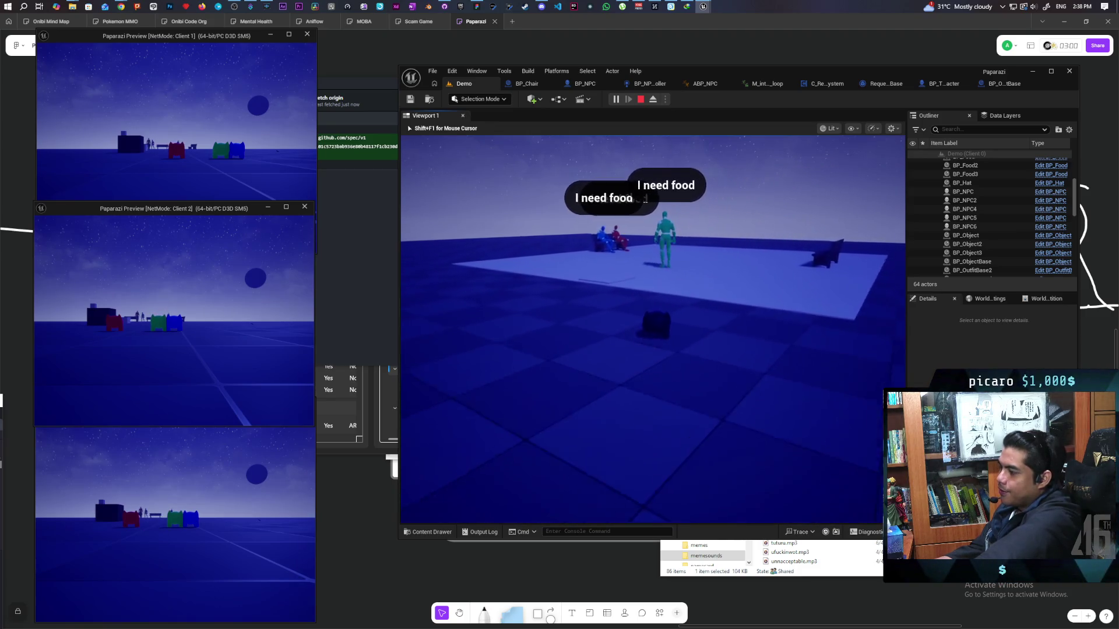
Approach the teal NPC, then cross the platform toward the blue NPC and bench.
key("w")
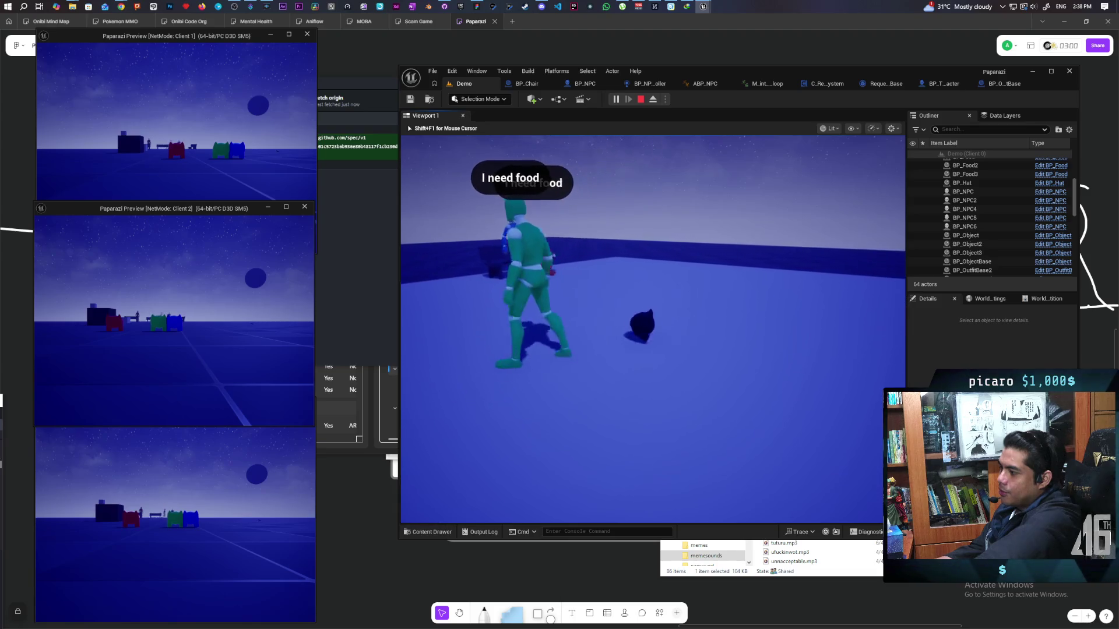
key("s")
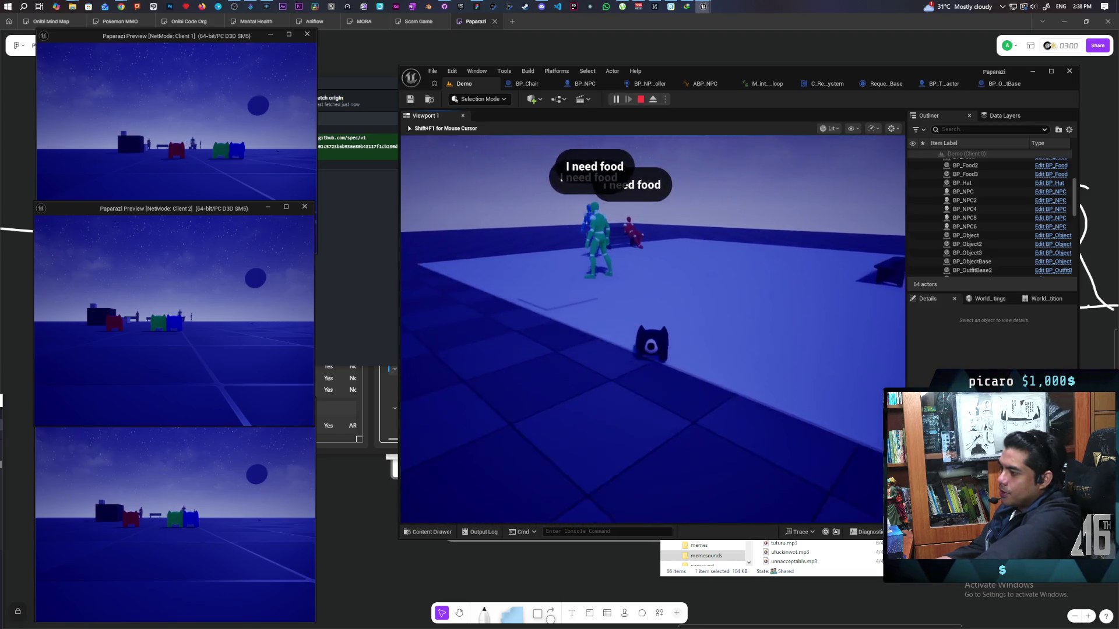
key("s")
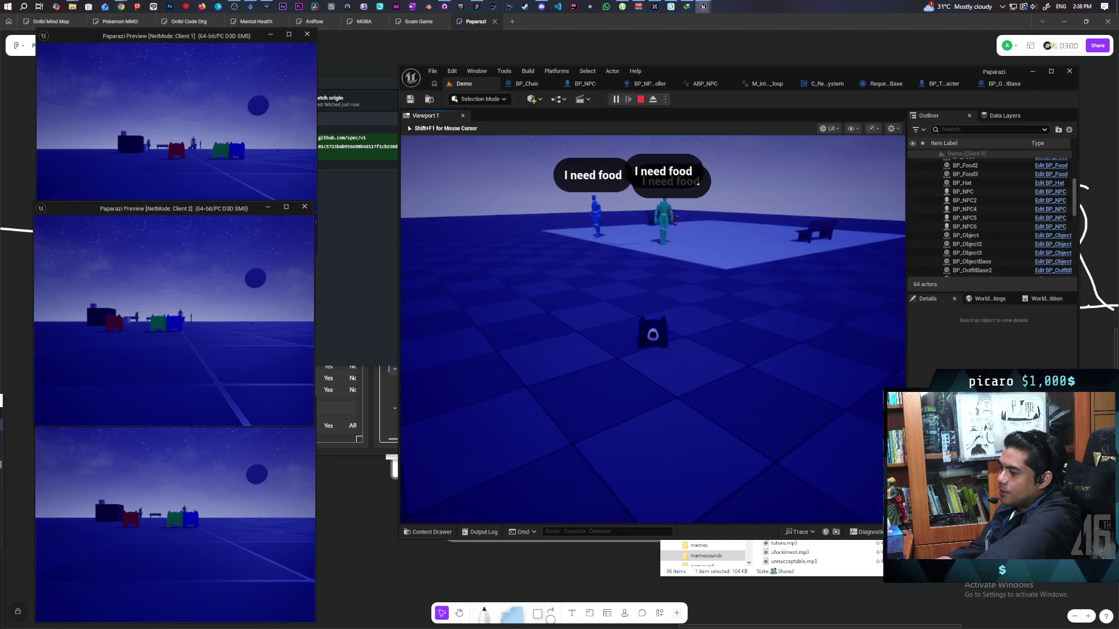
key("a")
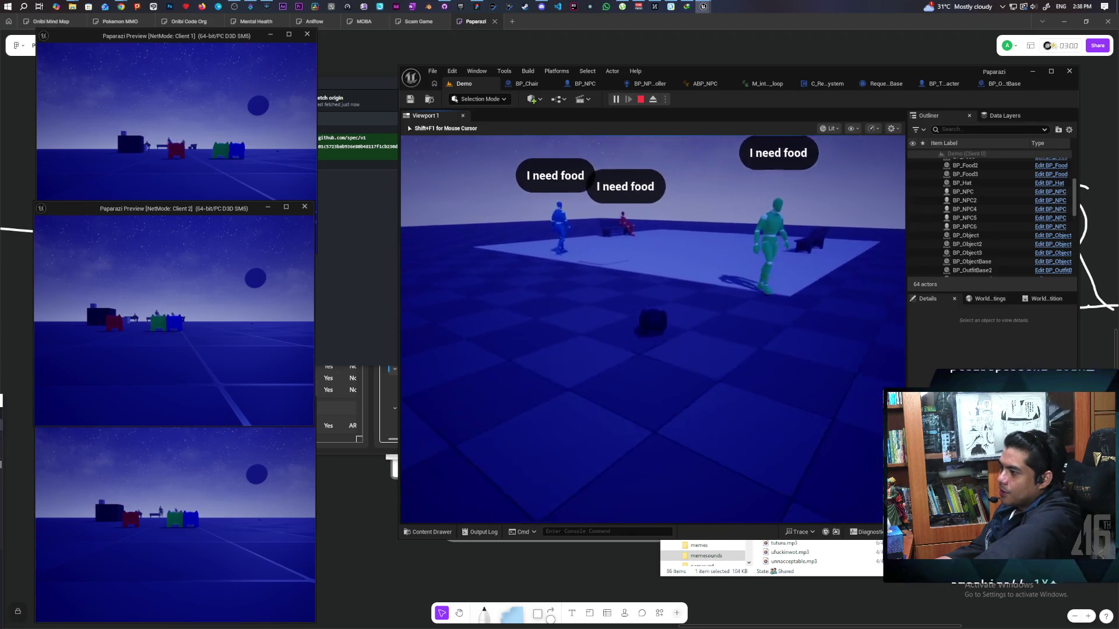
key("s")
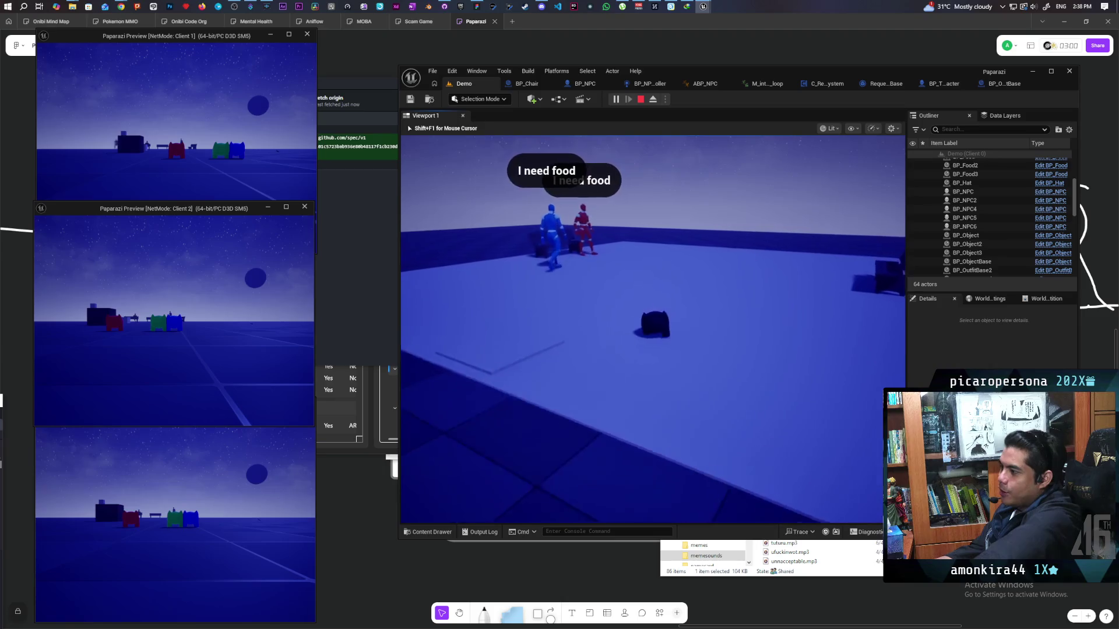
key("w")
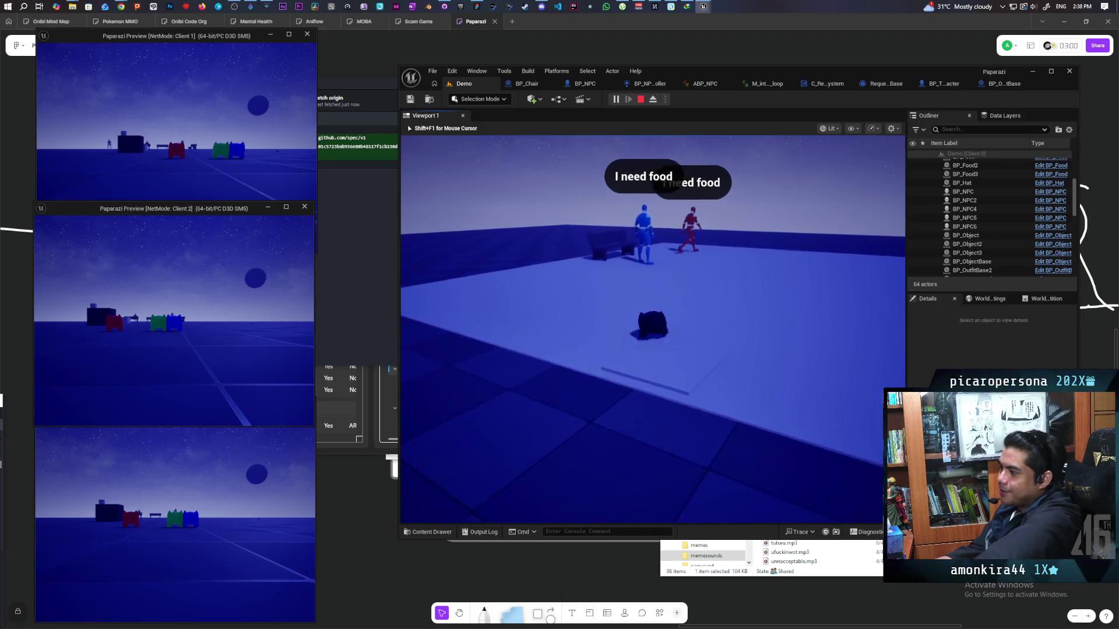
key("w")
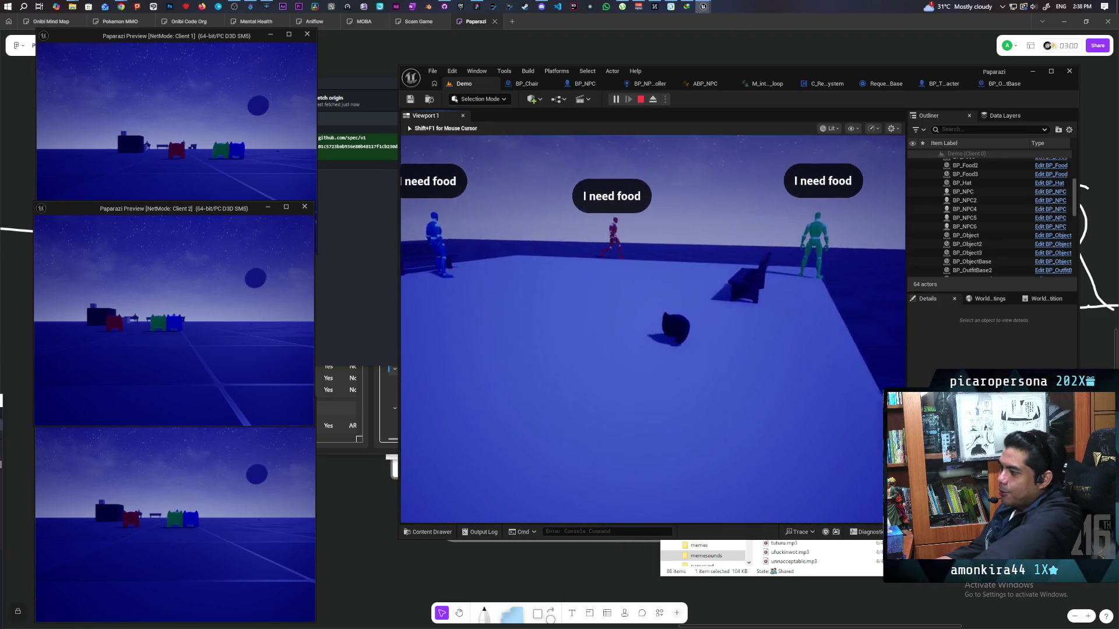
key("w")
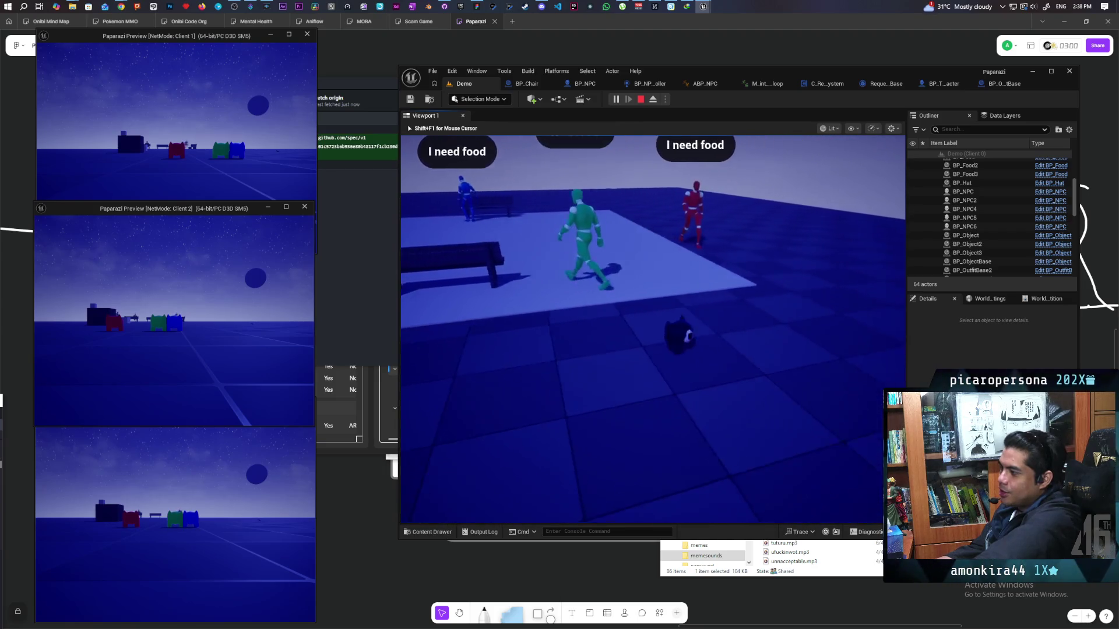
key("w")
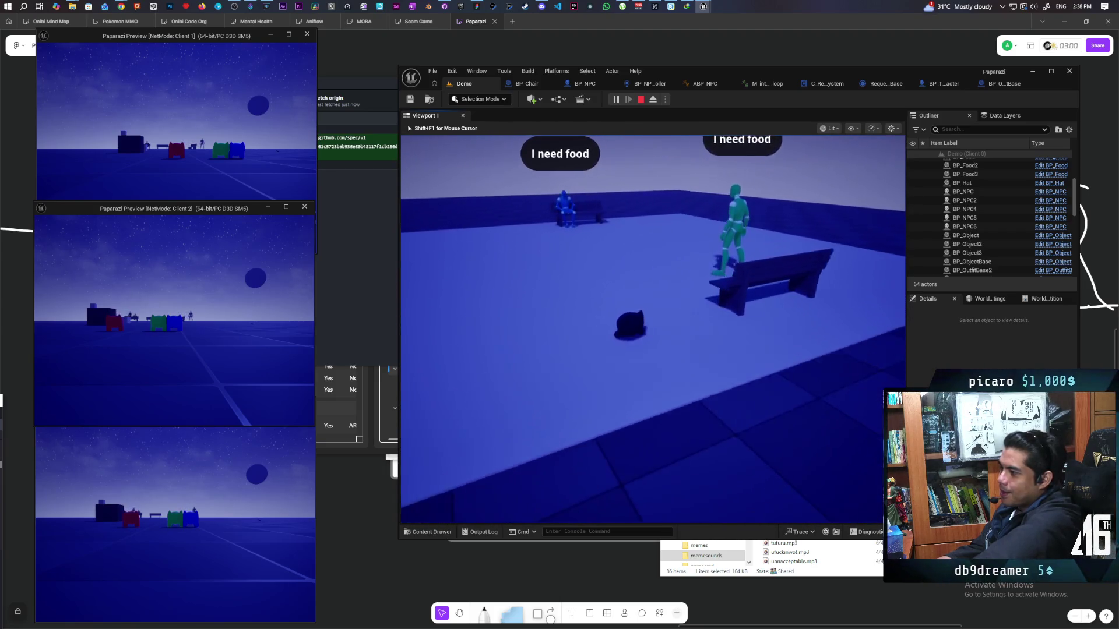
key("a")
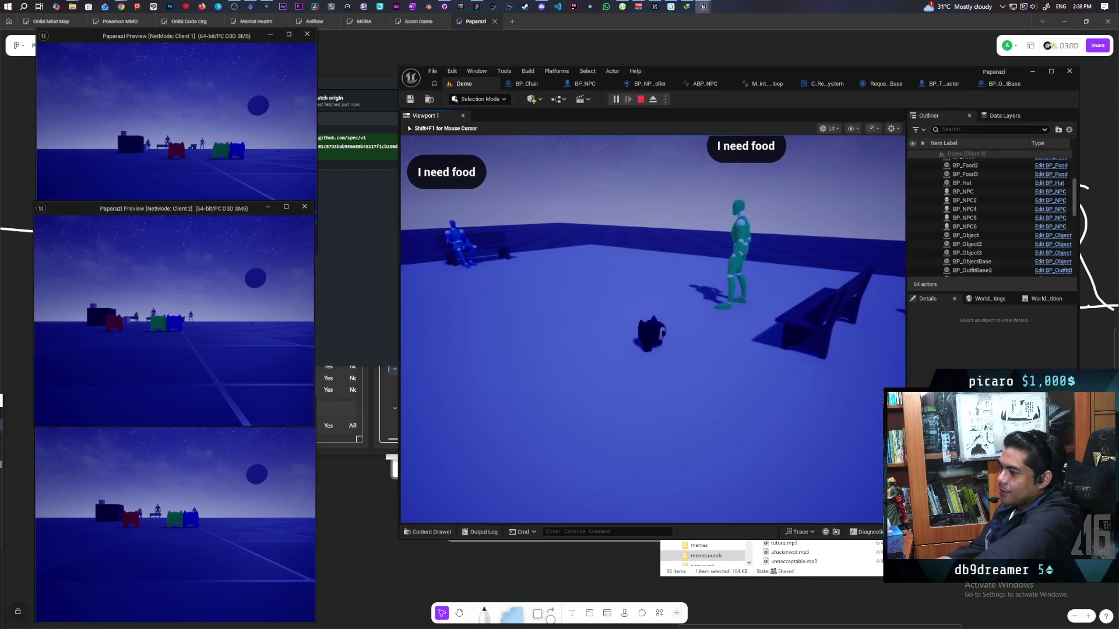
key("s")
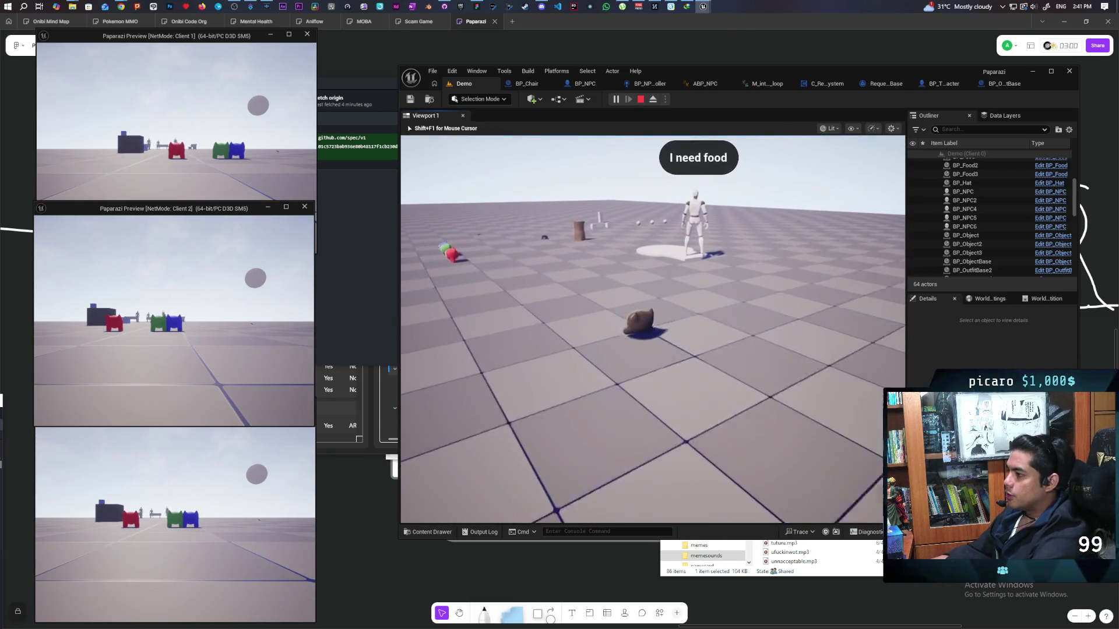
Walk the cat forward up to the tall pillar beside the props.
key("w")
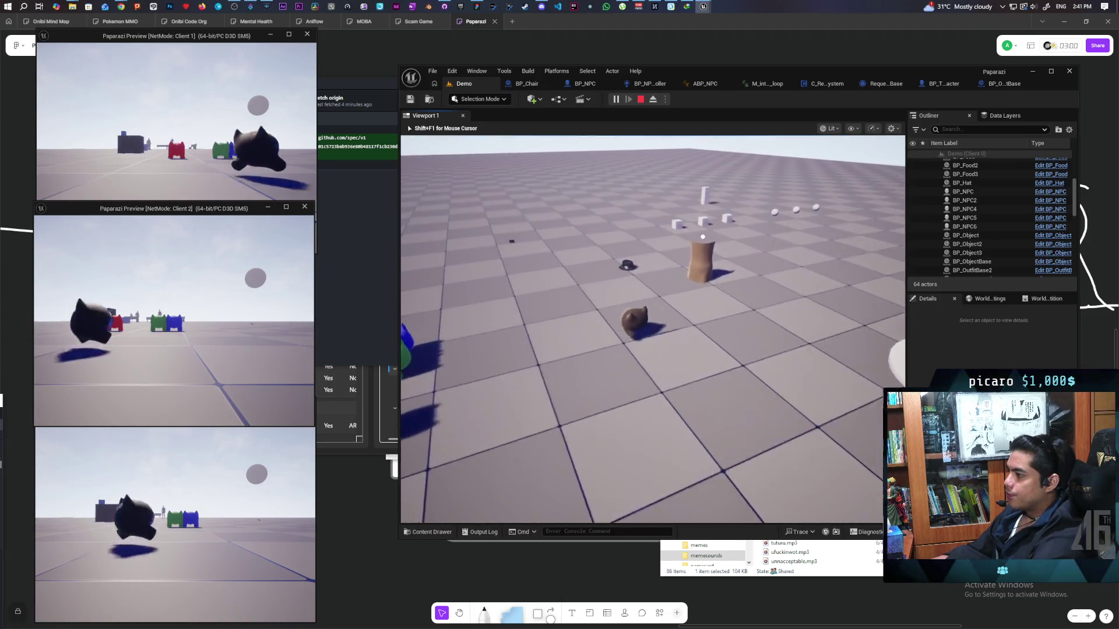
key("w")
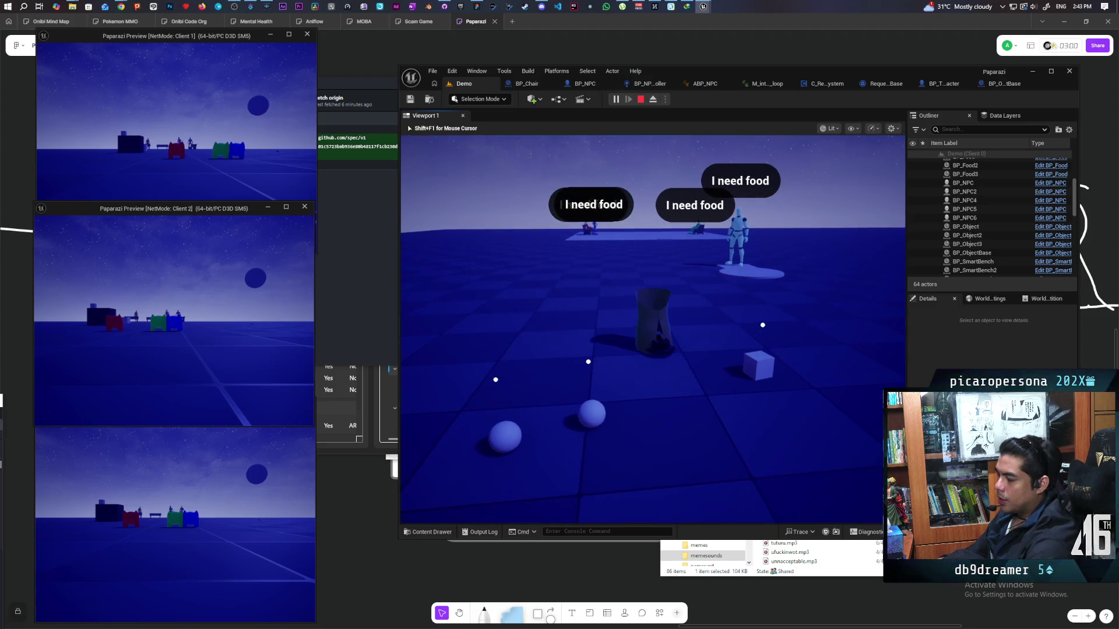
Pick up the outfit item with F, spawning BP_Hat in the level.
key("f")
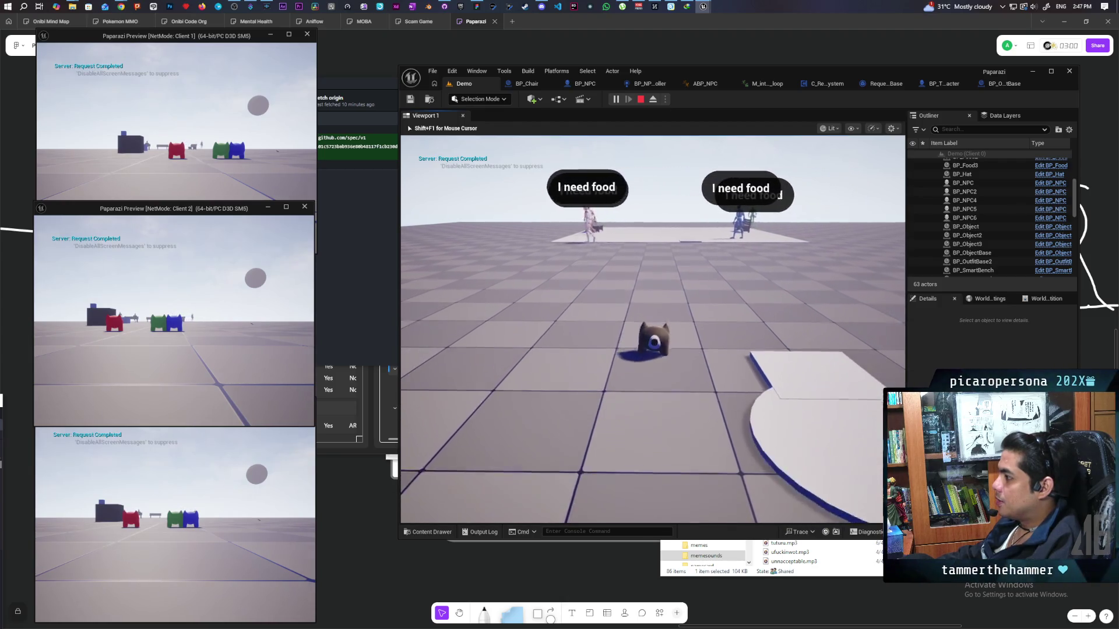
Walk the creature toward the NPCs, then over to the bag, hat, ball and cube.
key("w")
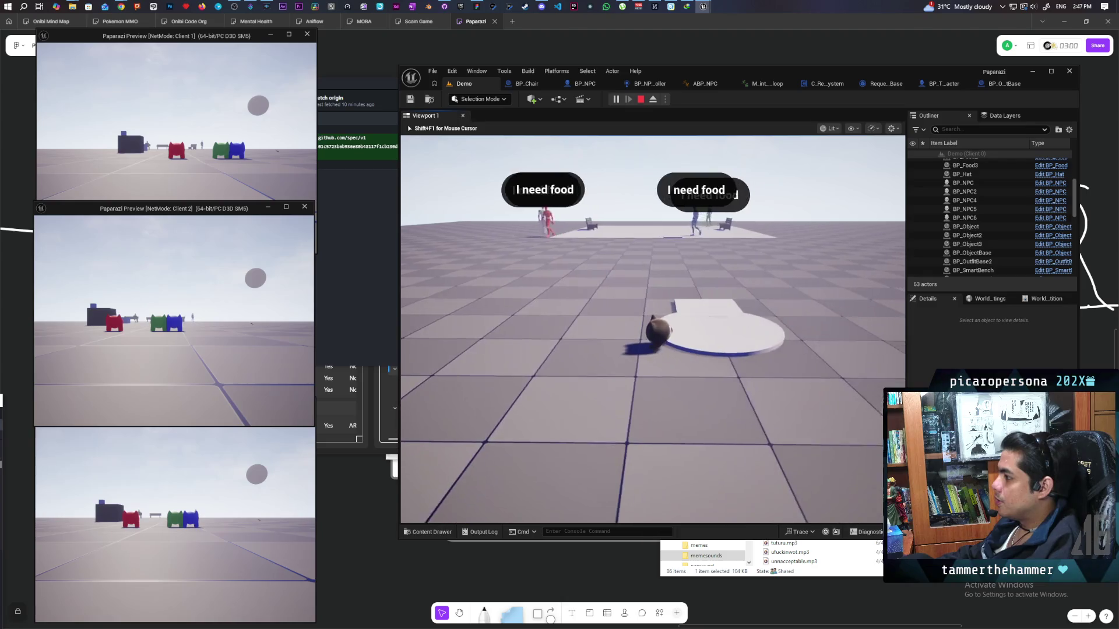
key("s")
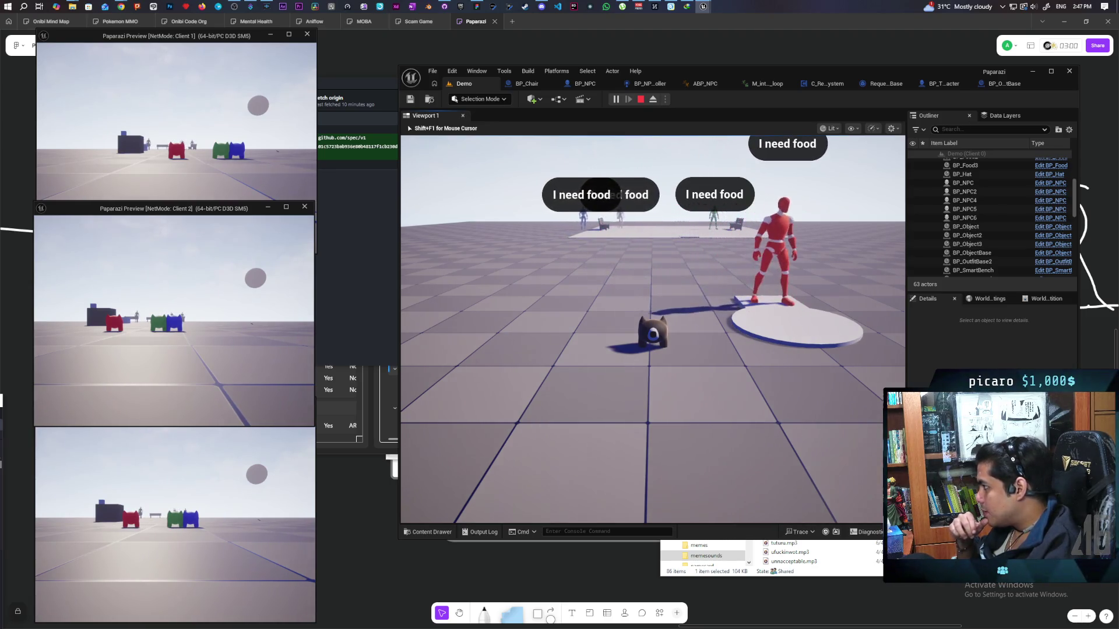
key("s")
key("d")
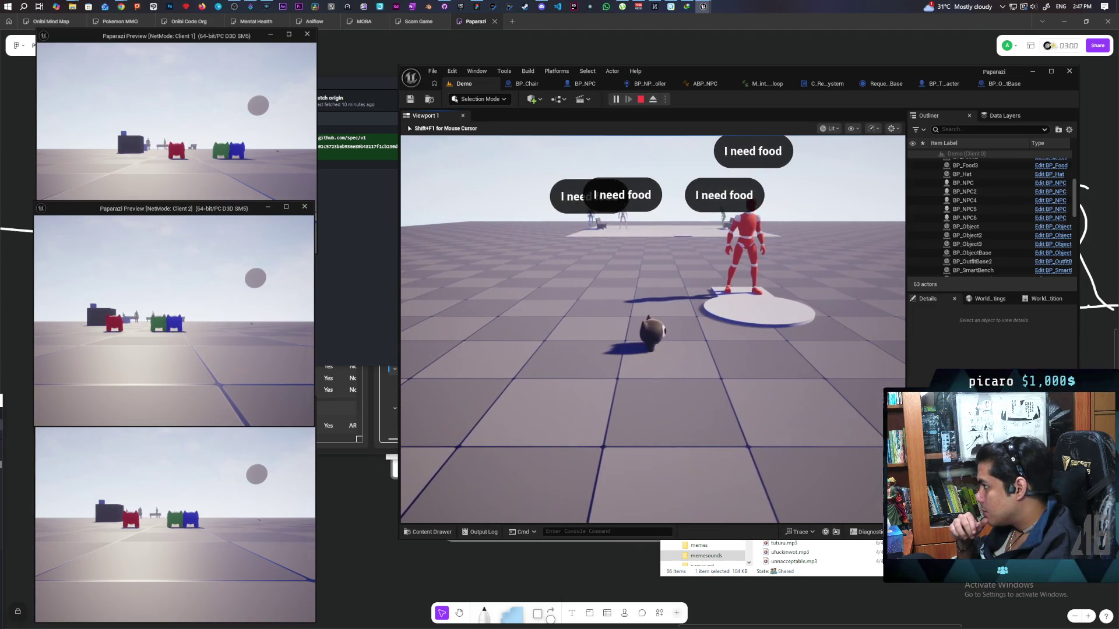
key("d")
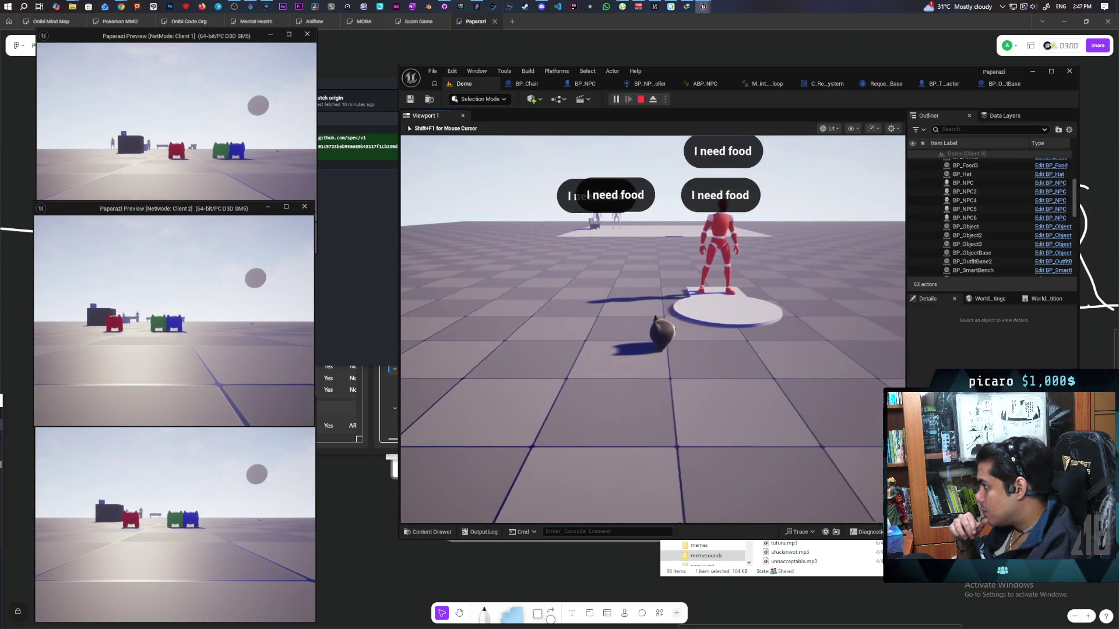
key("s")
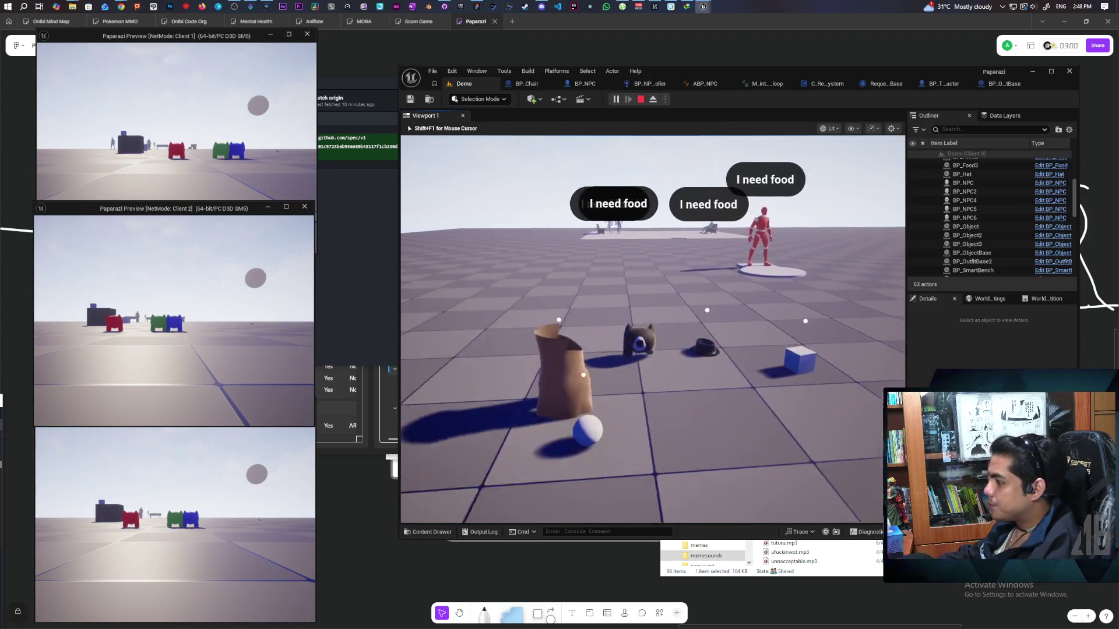
key("a")
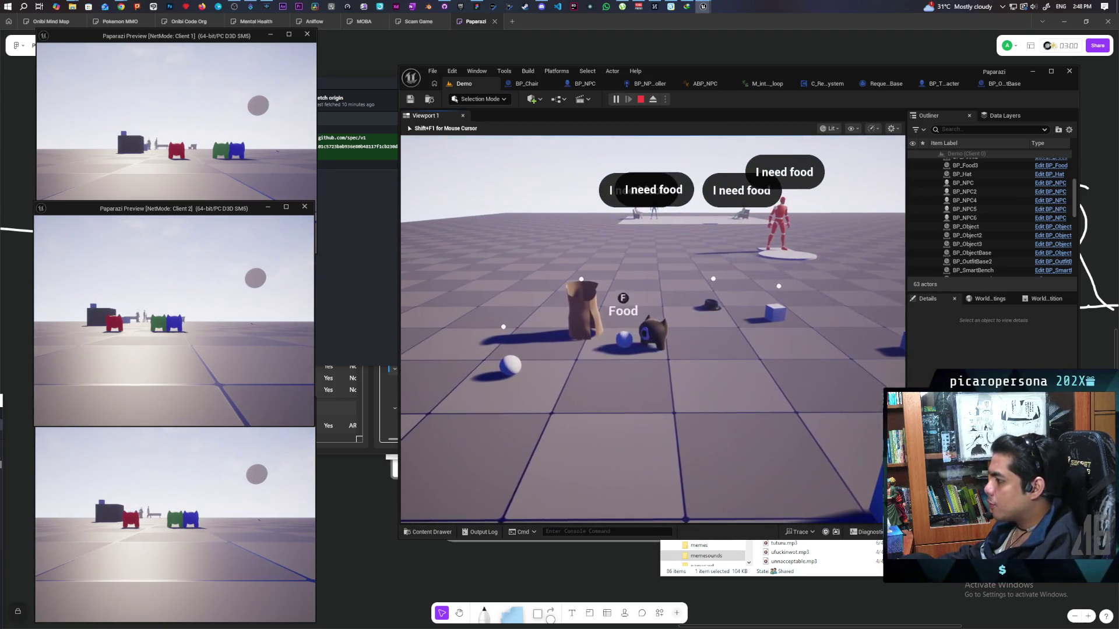
Move to the platform edge by the red figure, then beside the tall cube.
key("w")
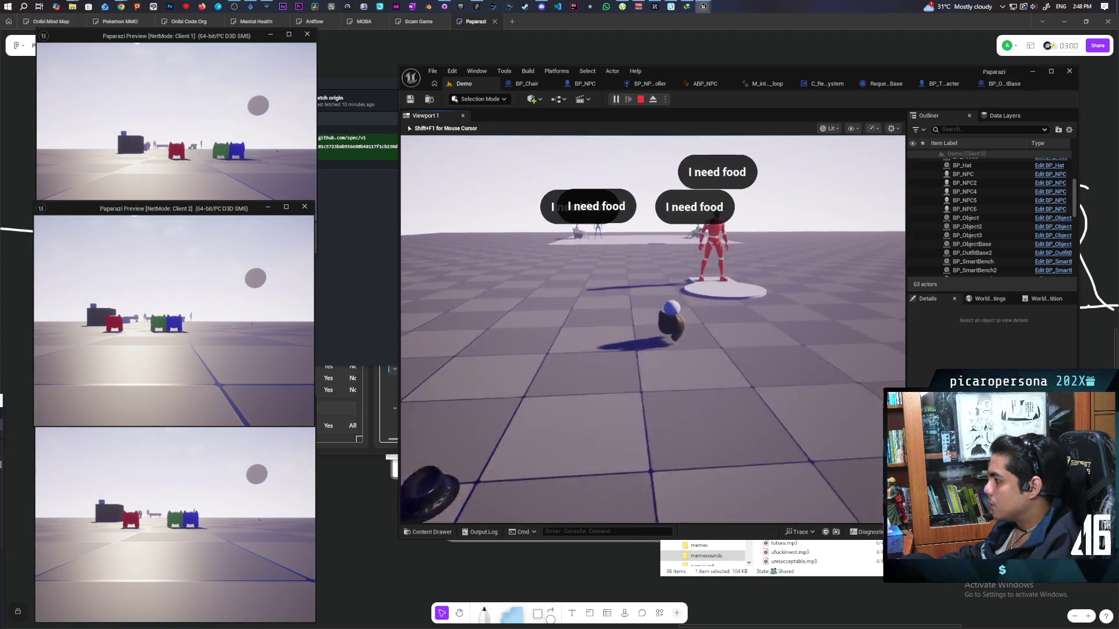
key("a")
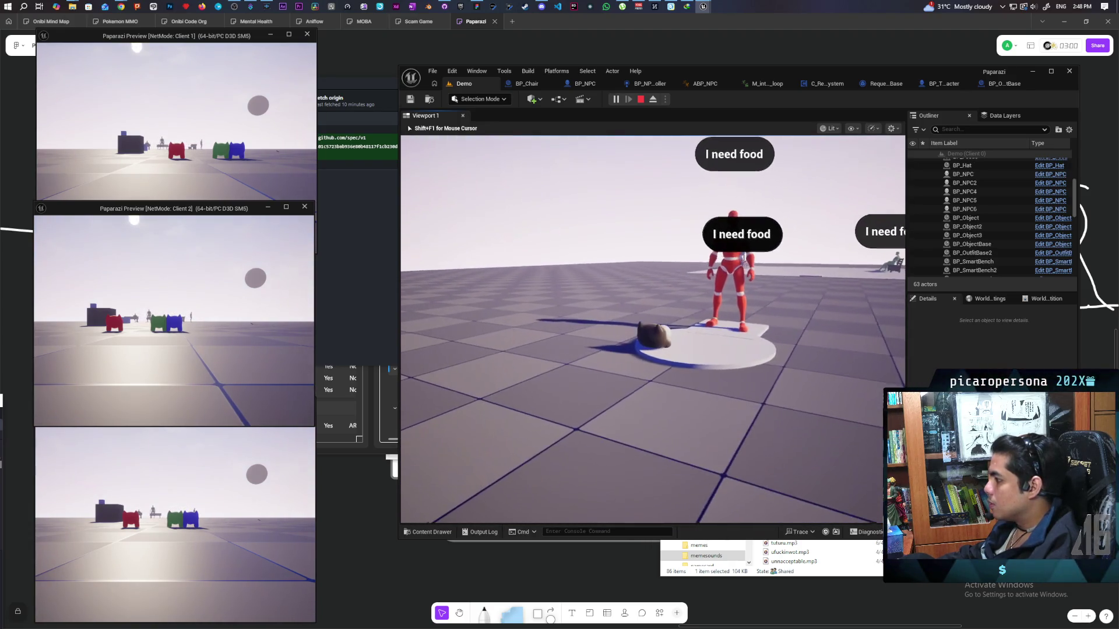
key("a")
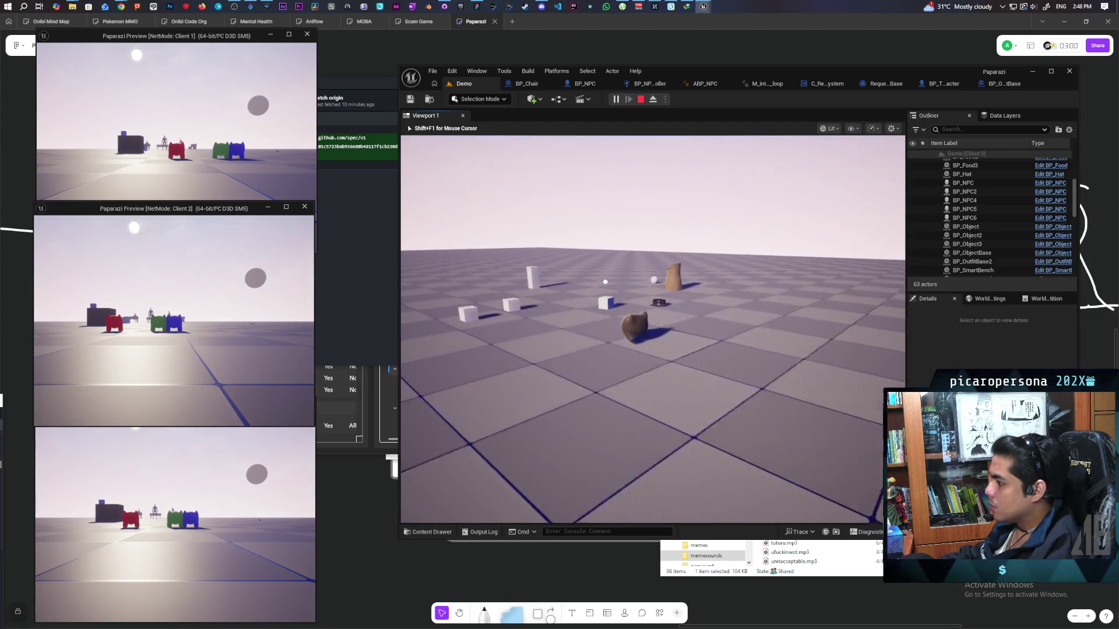
key("d")
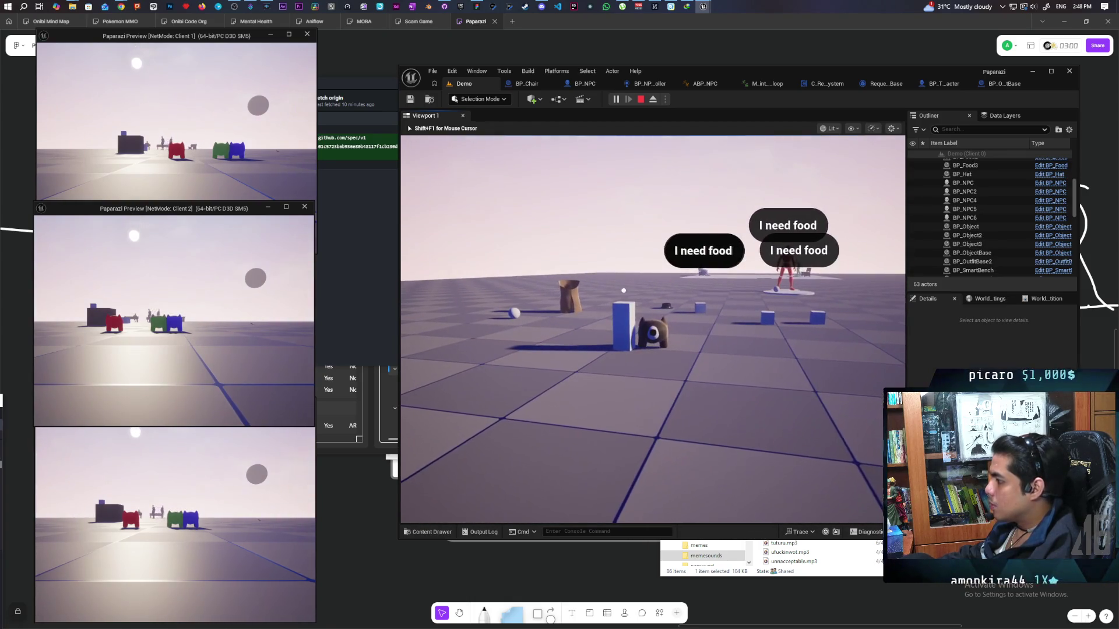
key("w")
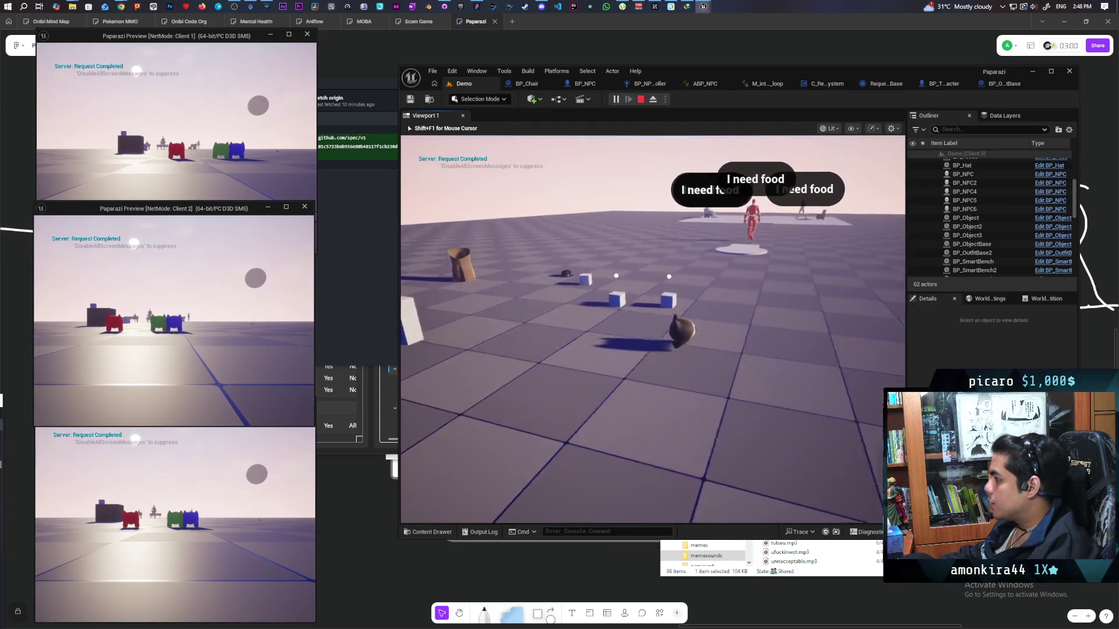
key("w")
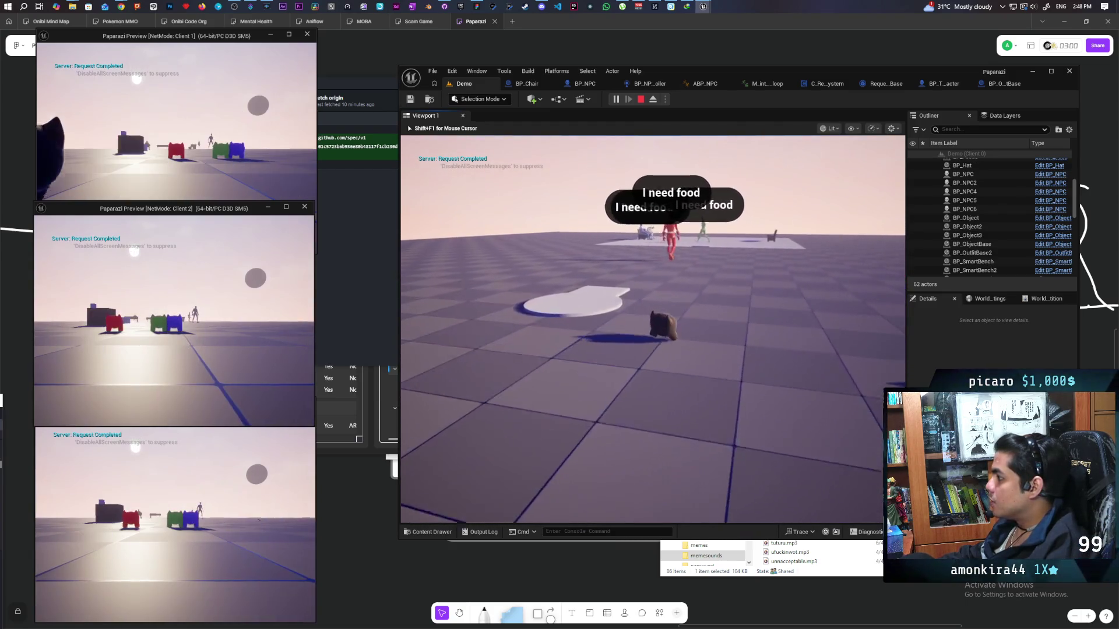
key("d")
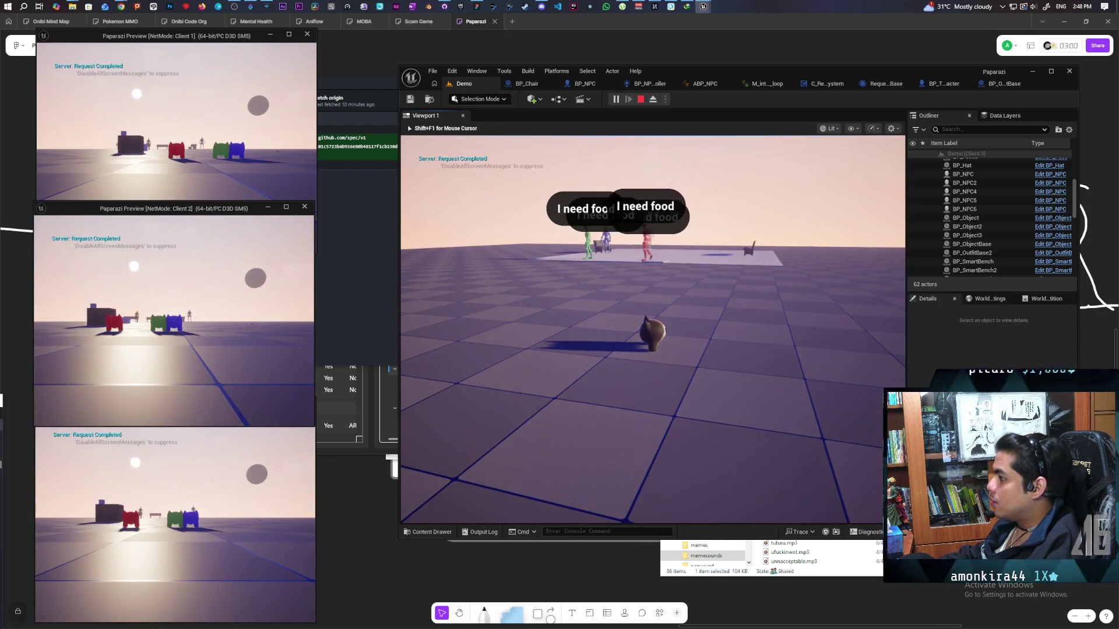
key("s")
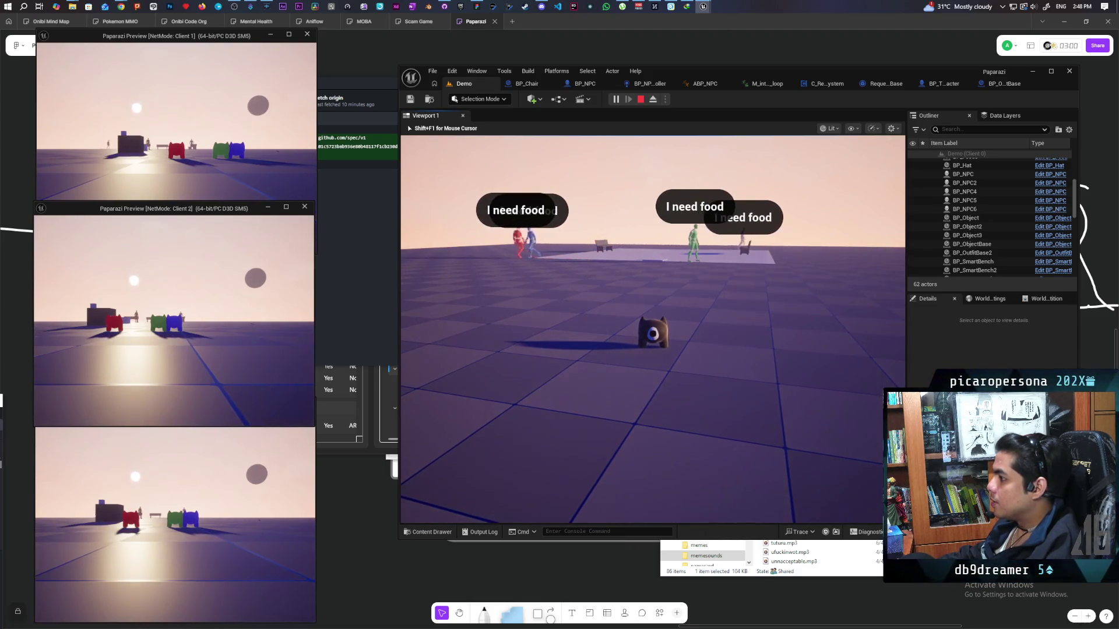
Walk toward the hungry NPCs while swinging the game camera left and right.
key("w")
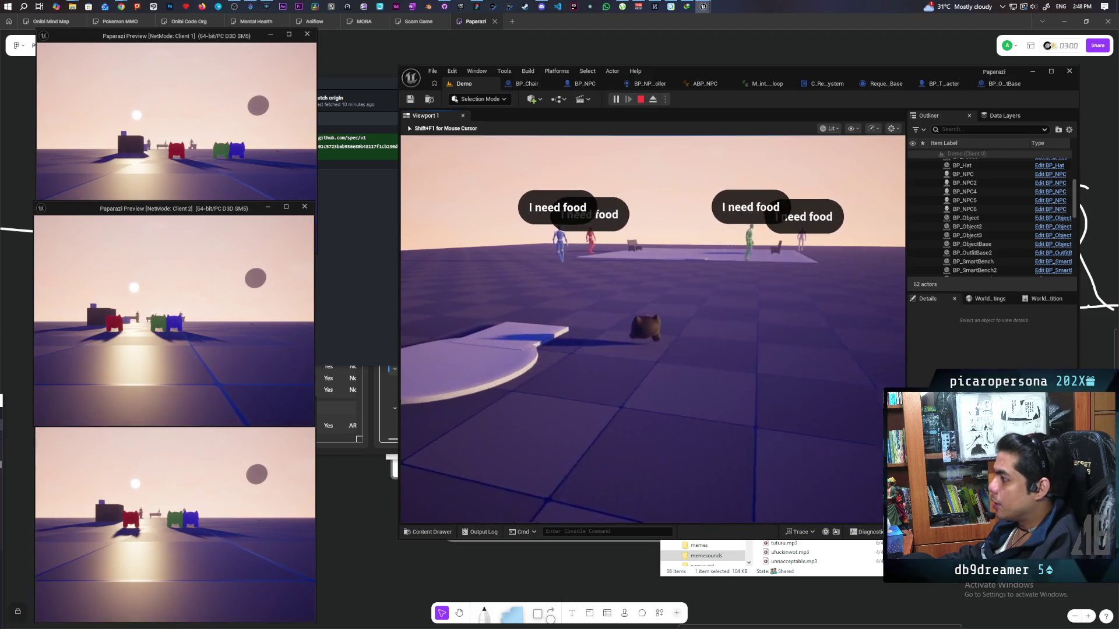
key("w")
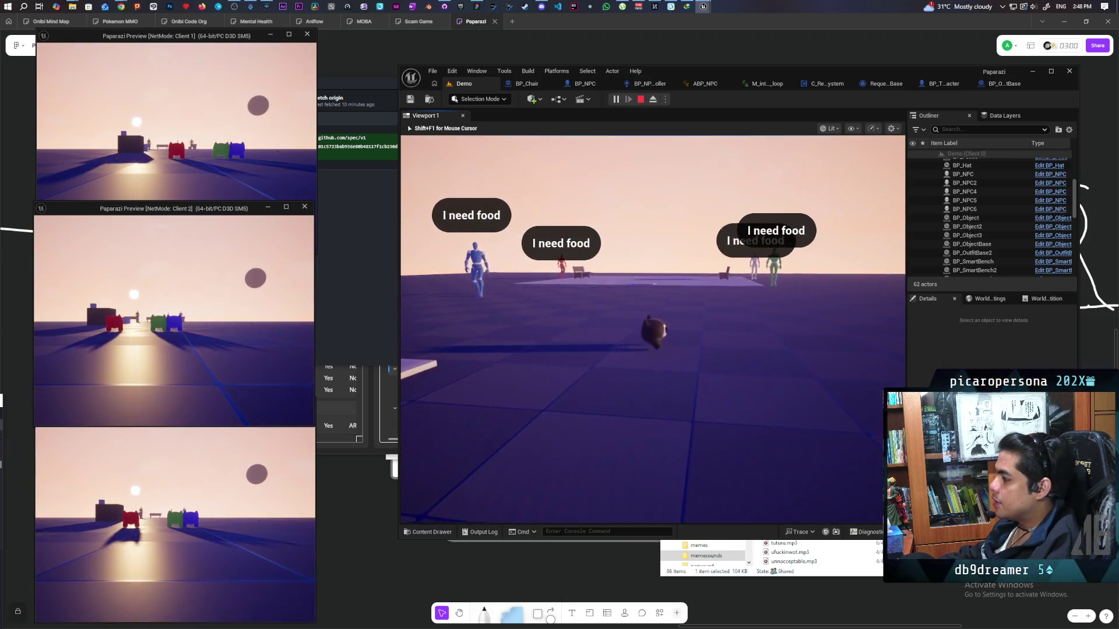
key("s")
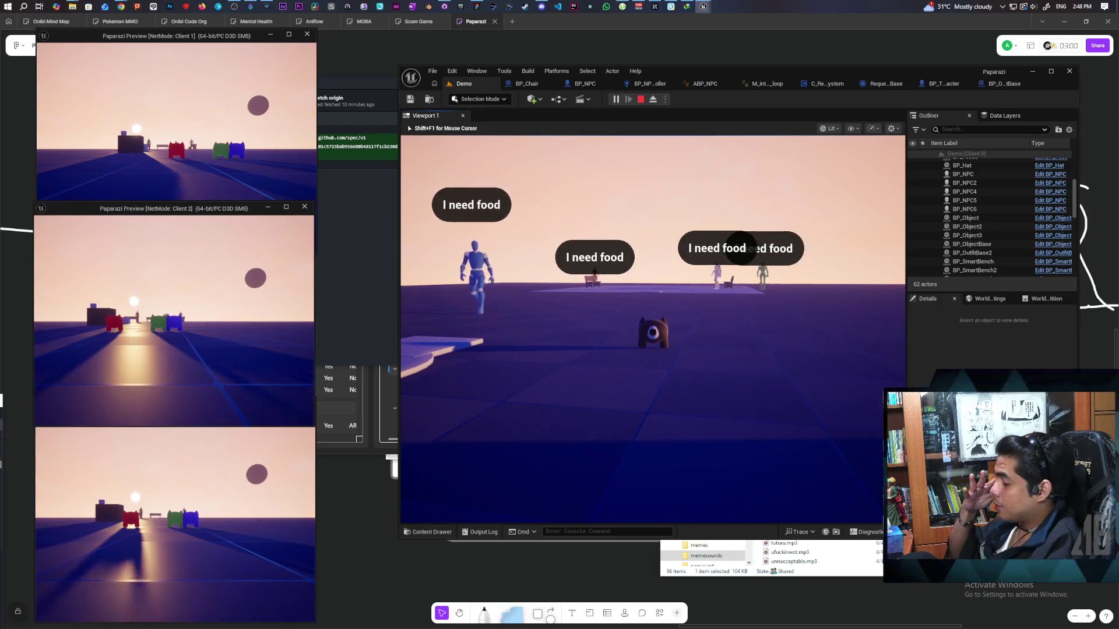
key("w")
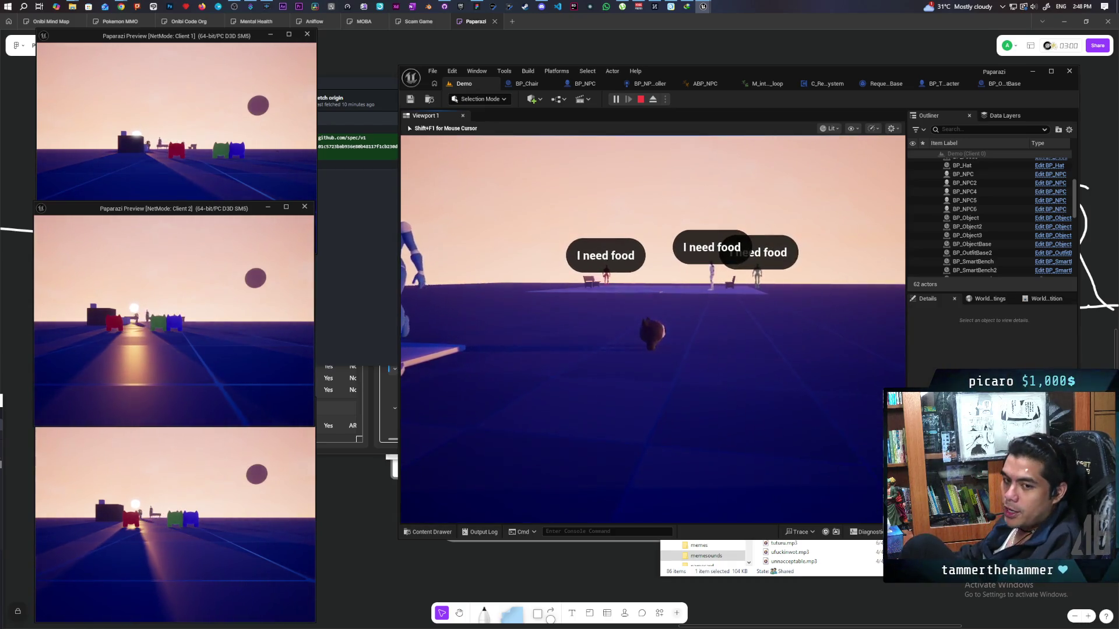
key("a")
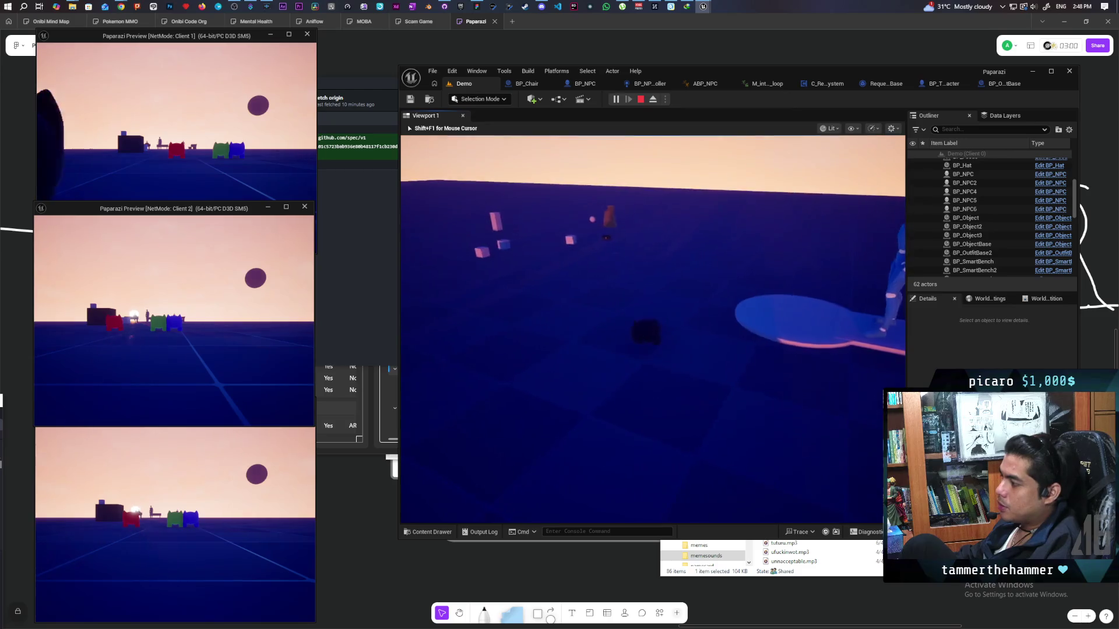
key("d")
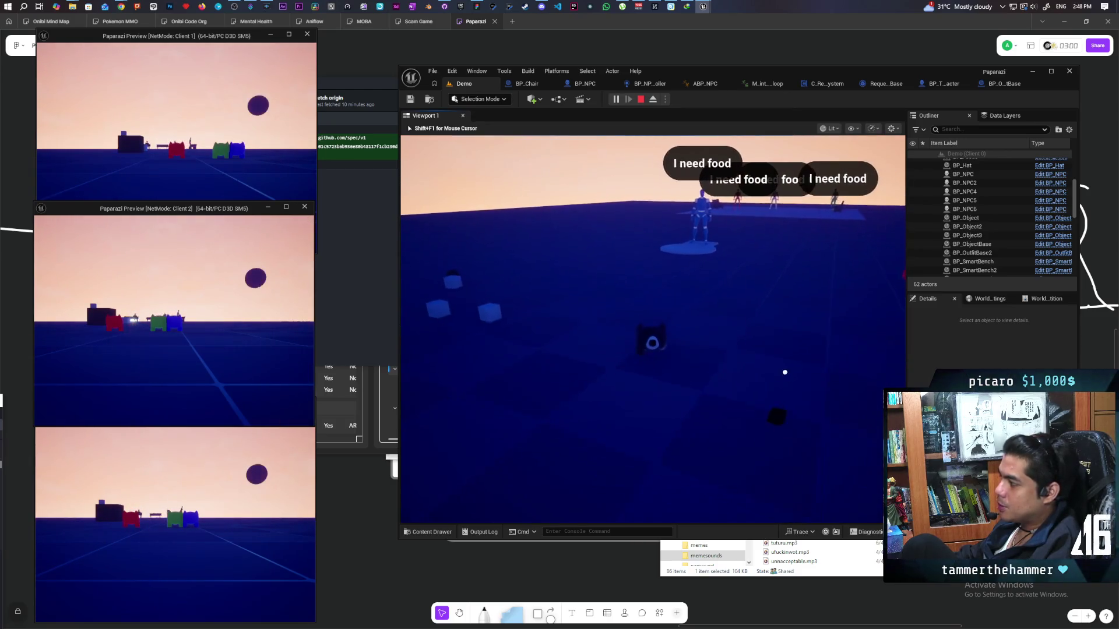
key("a")
key("a")
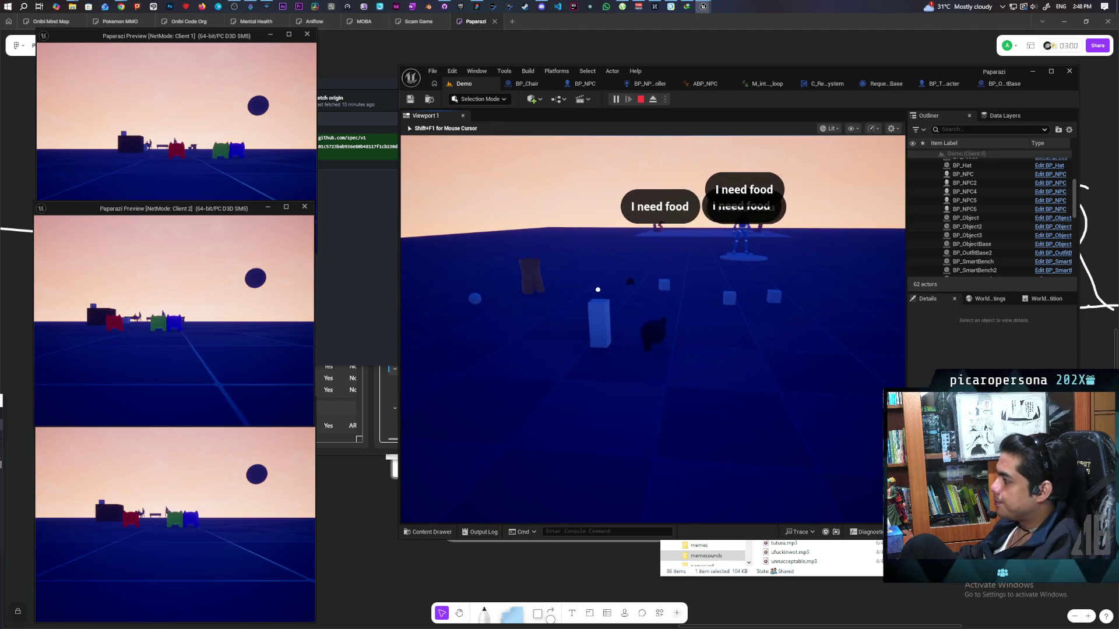
Pick up the food on the NPC platform and walk to the white pillar's bell.
key("w")
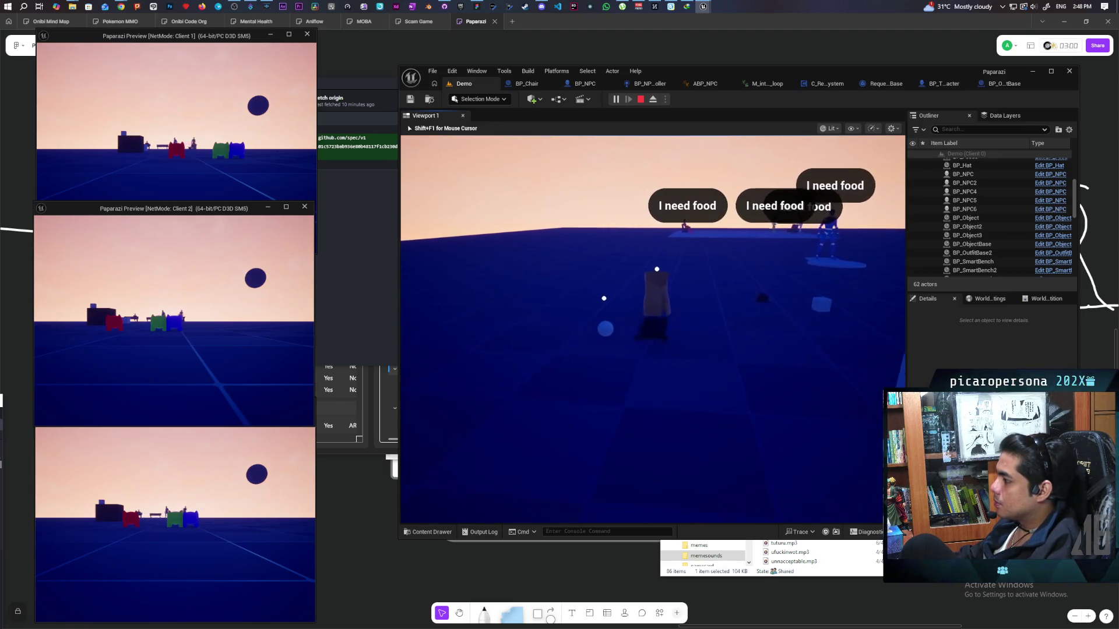
key("d")
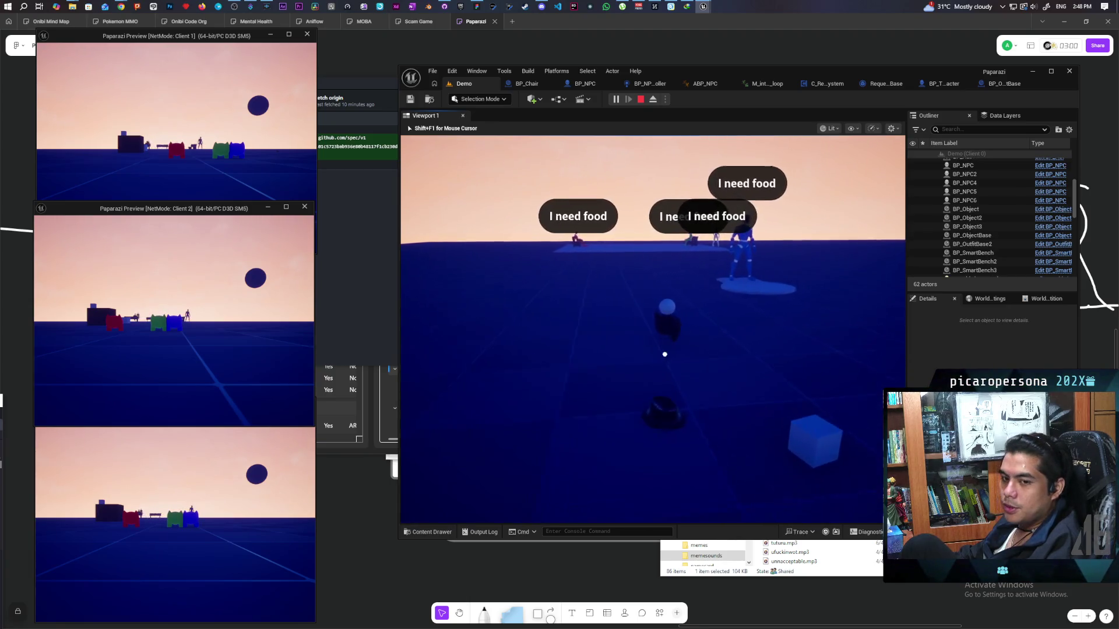
key("w")
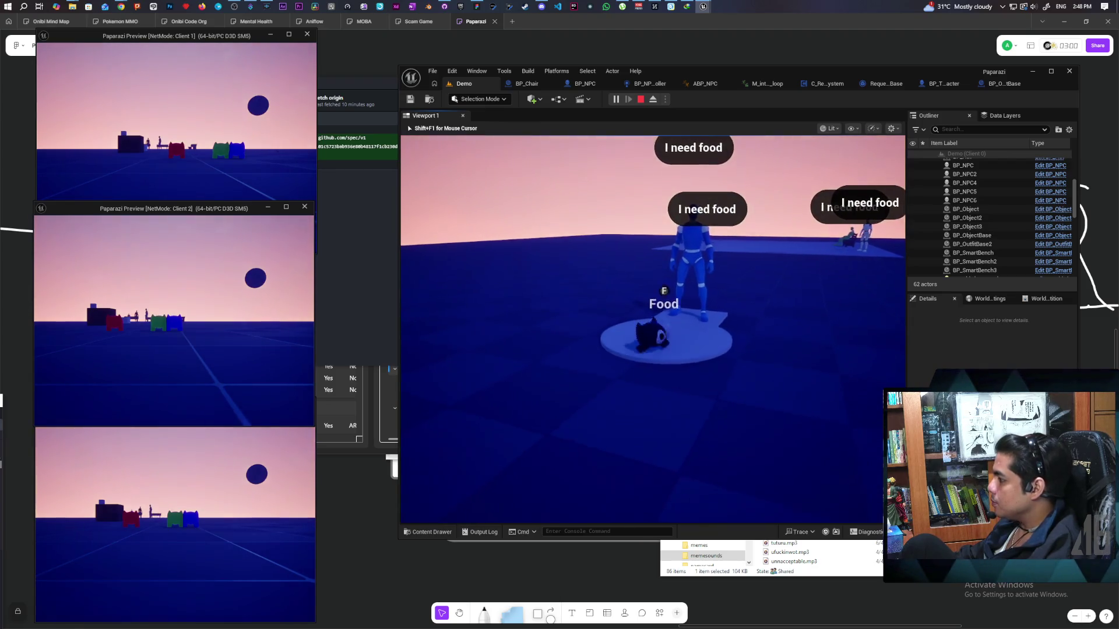
key("f")
key("s")
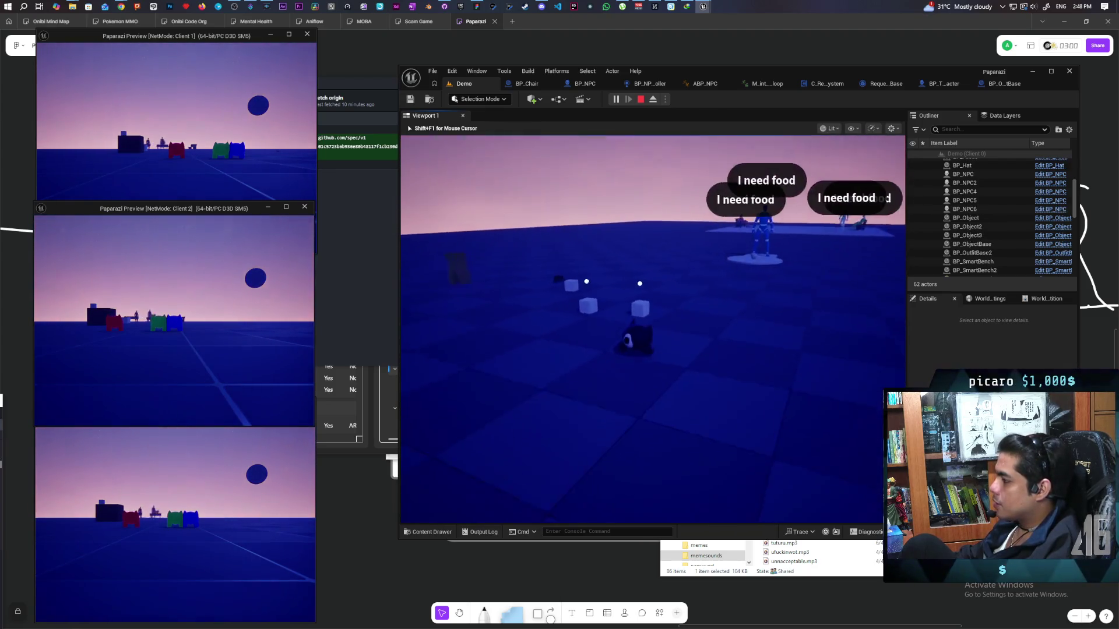
key("w")
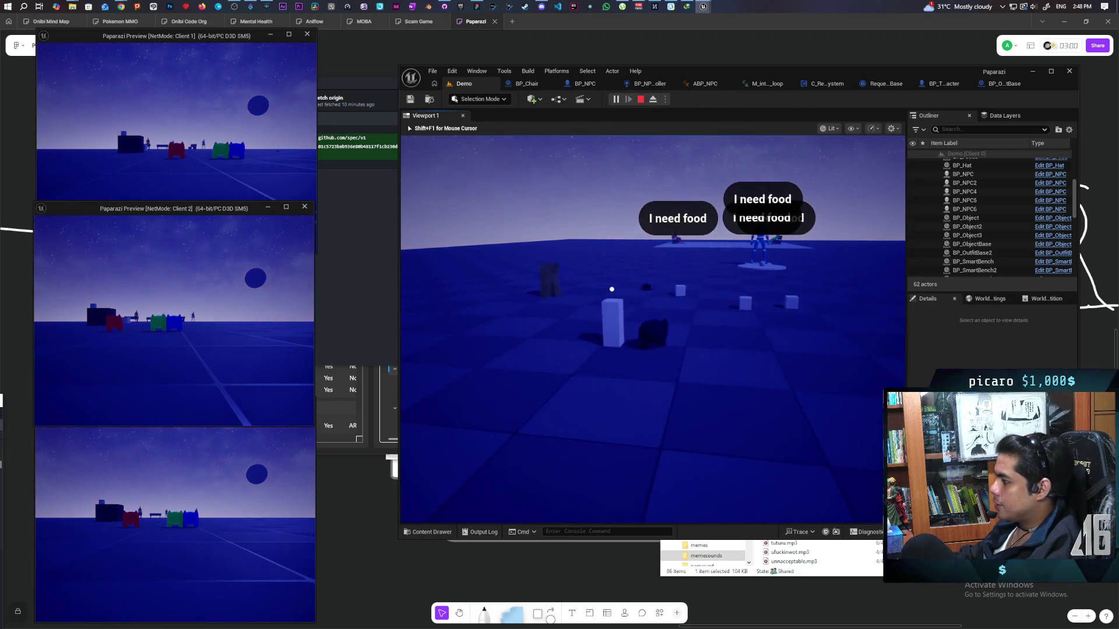
Back away from the bell pillar and walk the cat to the cubes and NPC platform.
key("s")
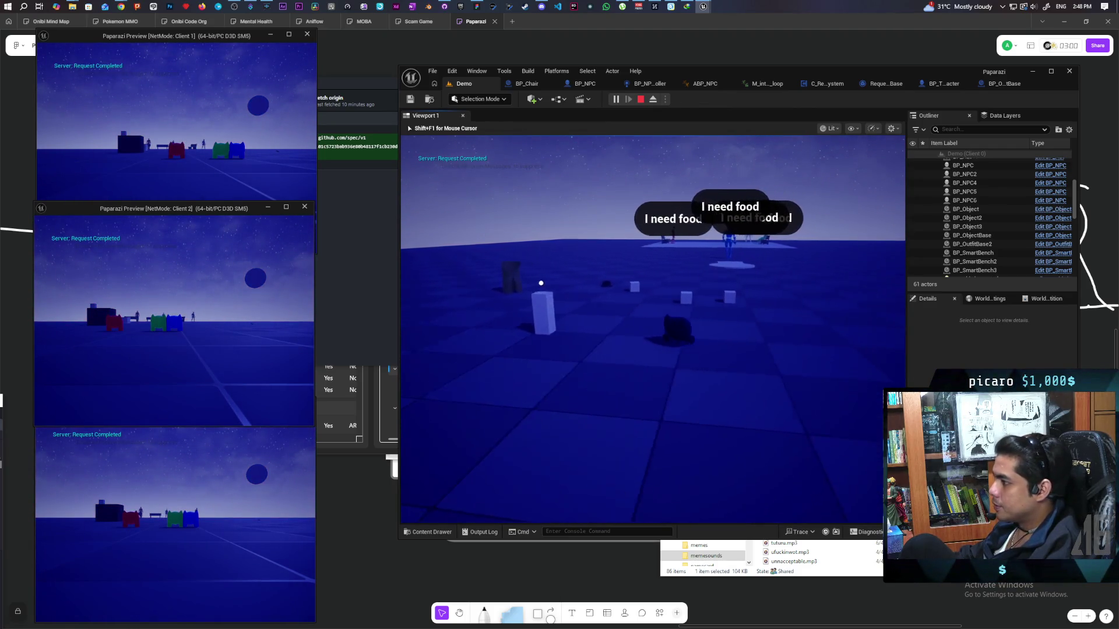
key("w")
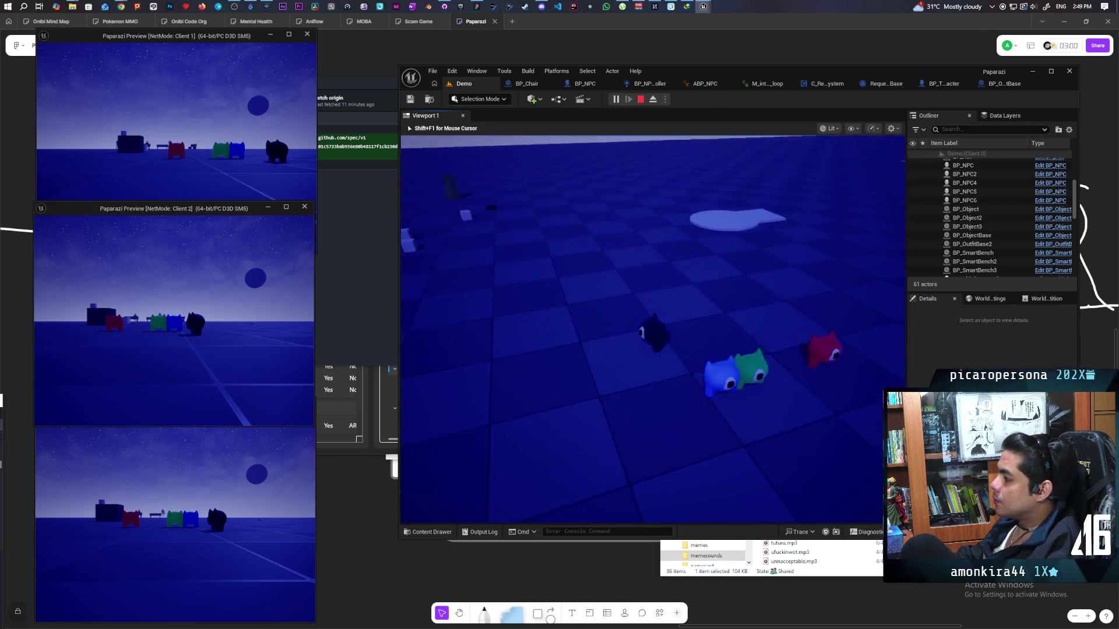
key("w")
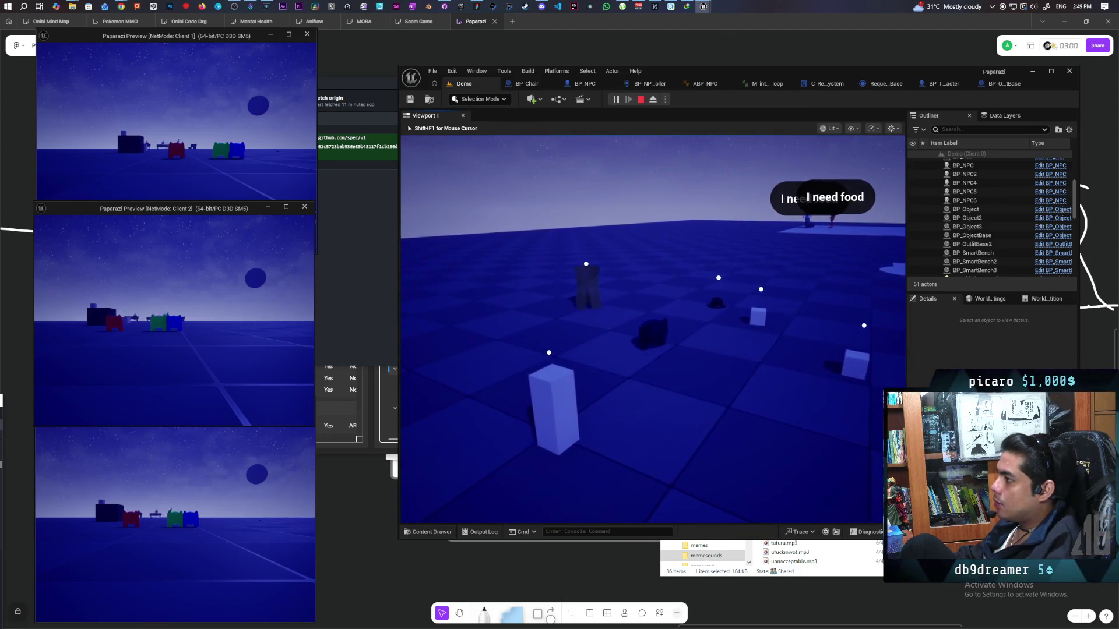
Check the three uncommitted changes in GitHub Desktop, then give the game viewport control again.
left_click(332, 291)
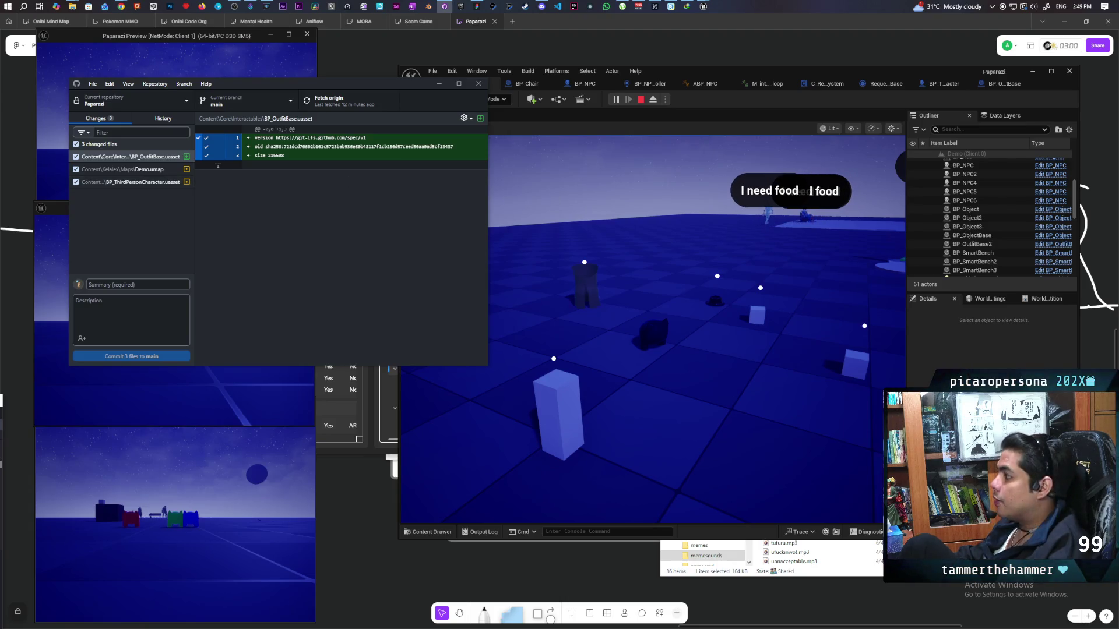
left_click(443, 233)
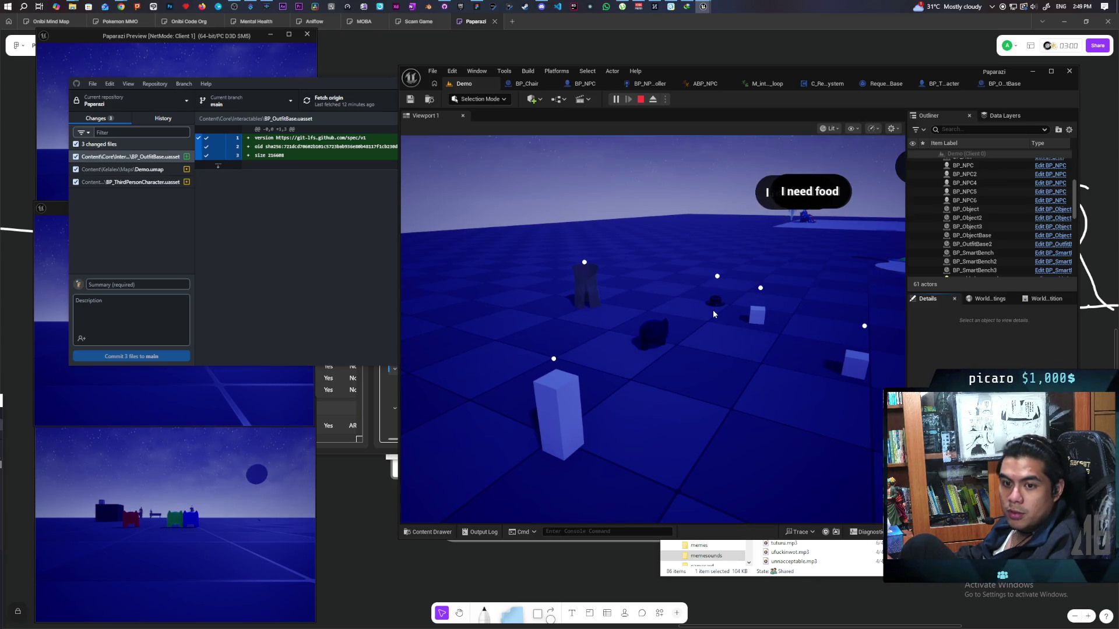
left_click(675, 362)
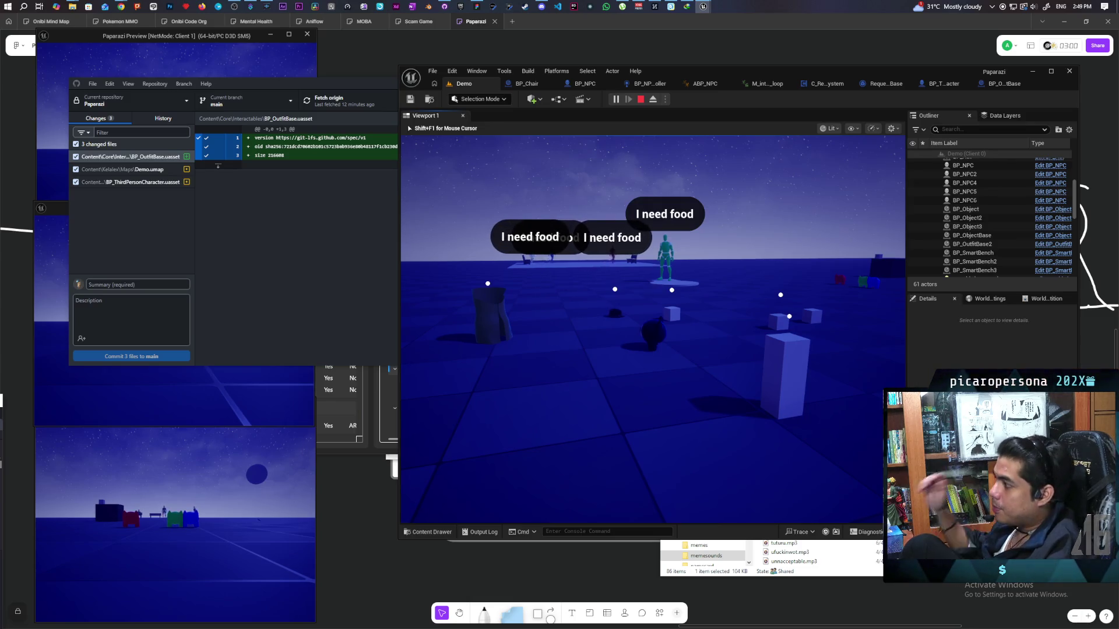
Walk past the benches and NPCs up to the cubes until the 'F Item' prompt shows.
key("w")
key("w")
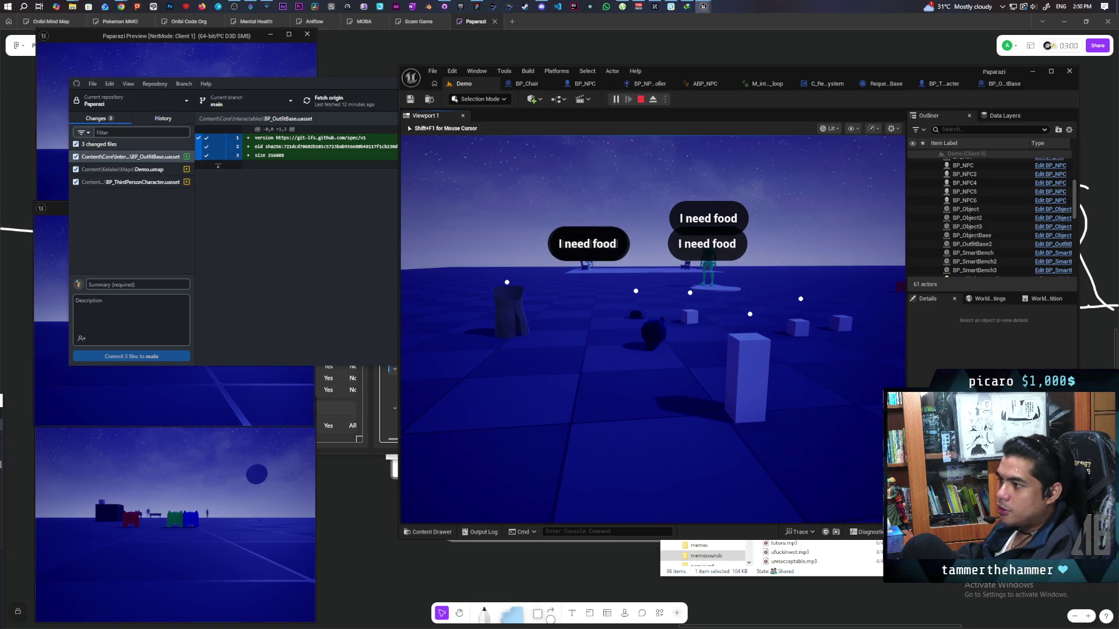
key("w")
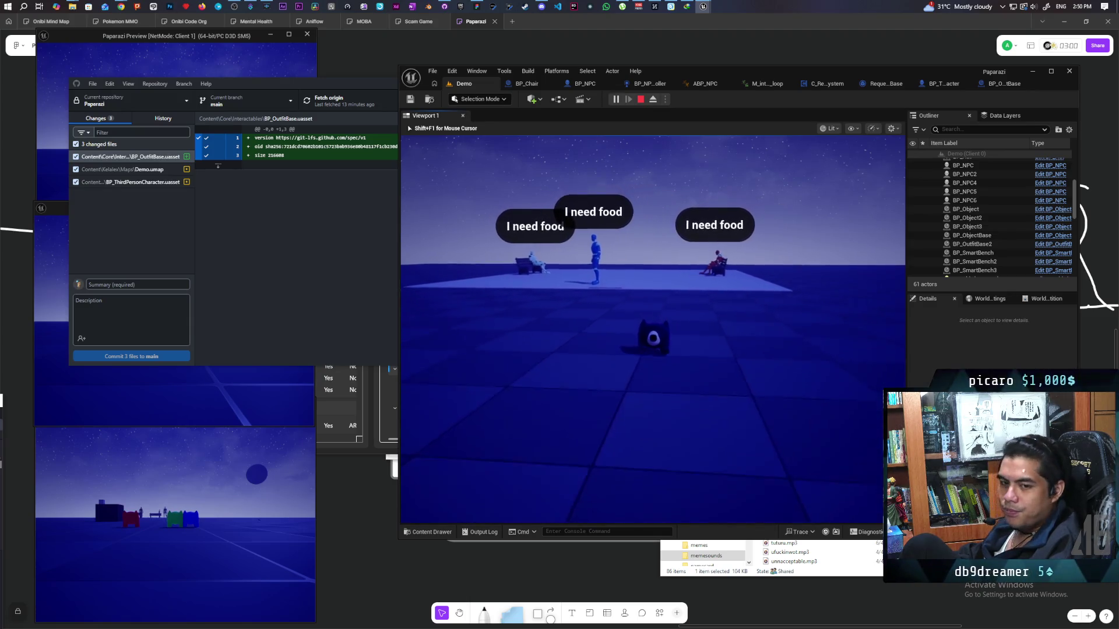
key("w")
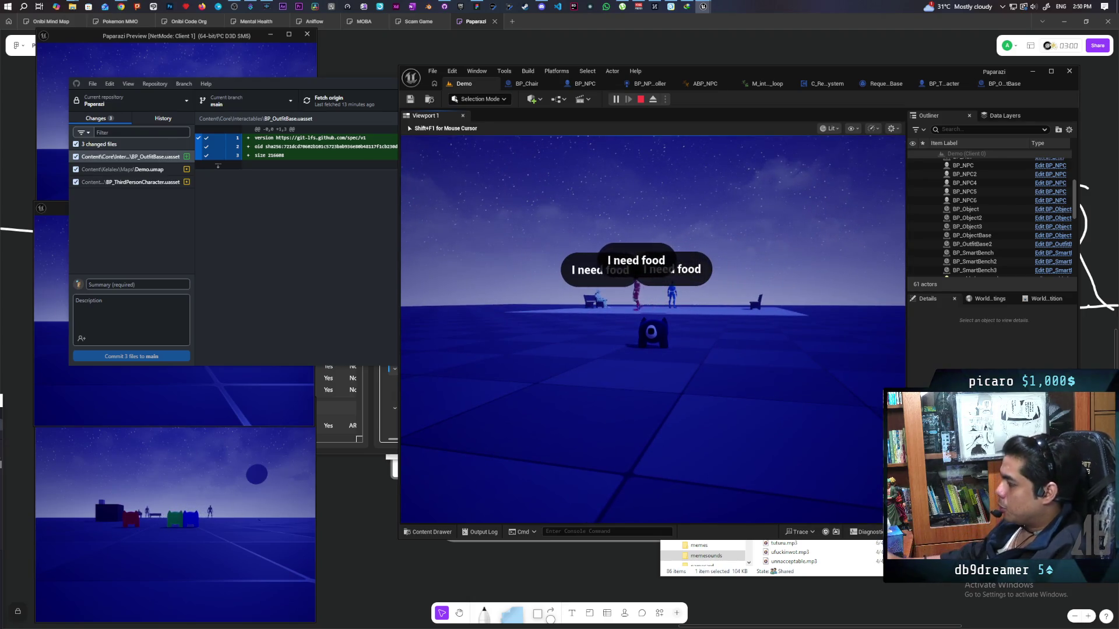
key("w")
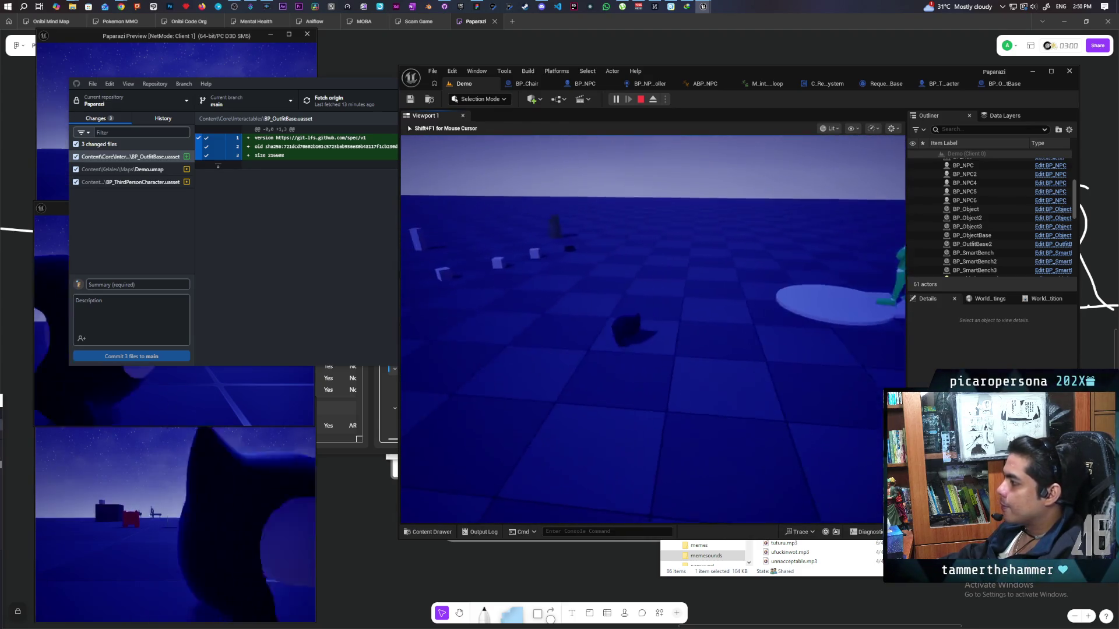
key("w")
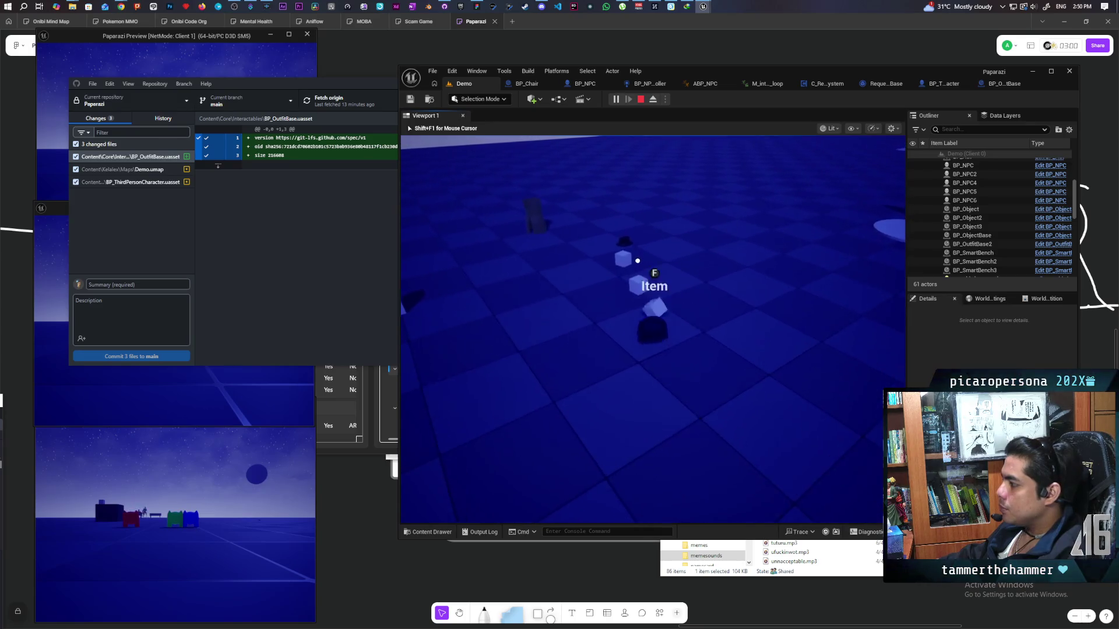
key("w")
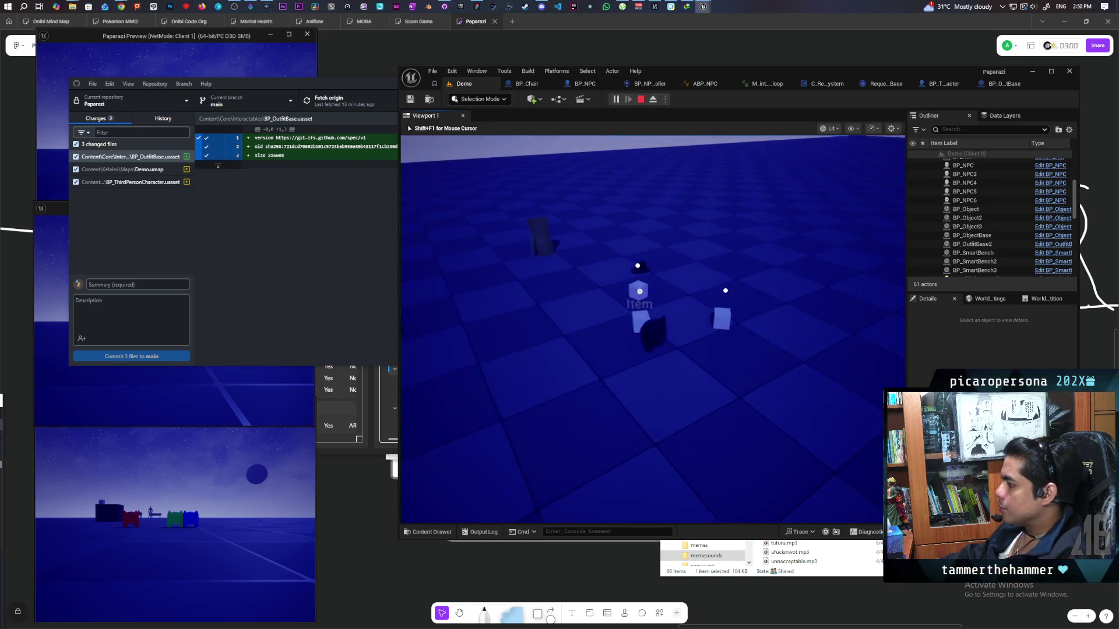
key("w")
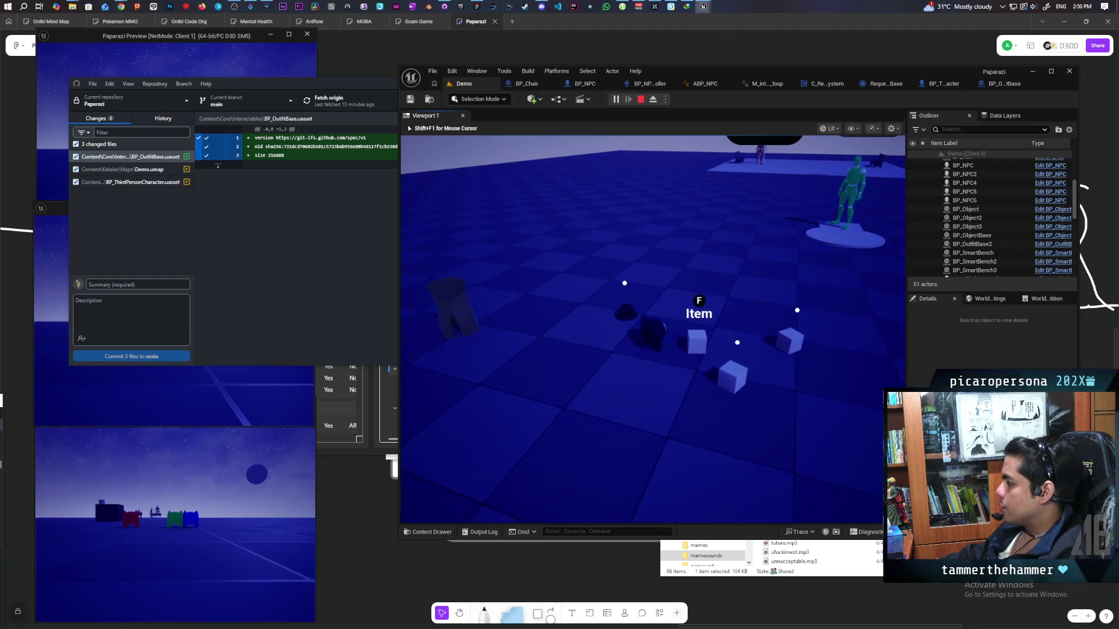
key("w")
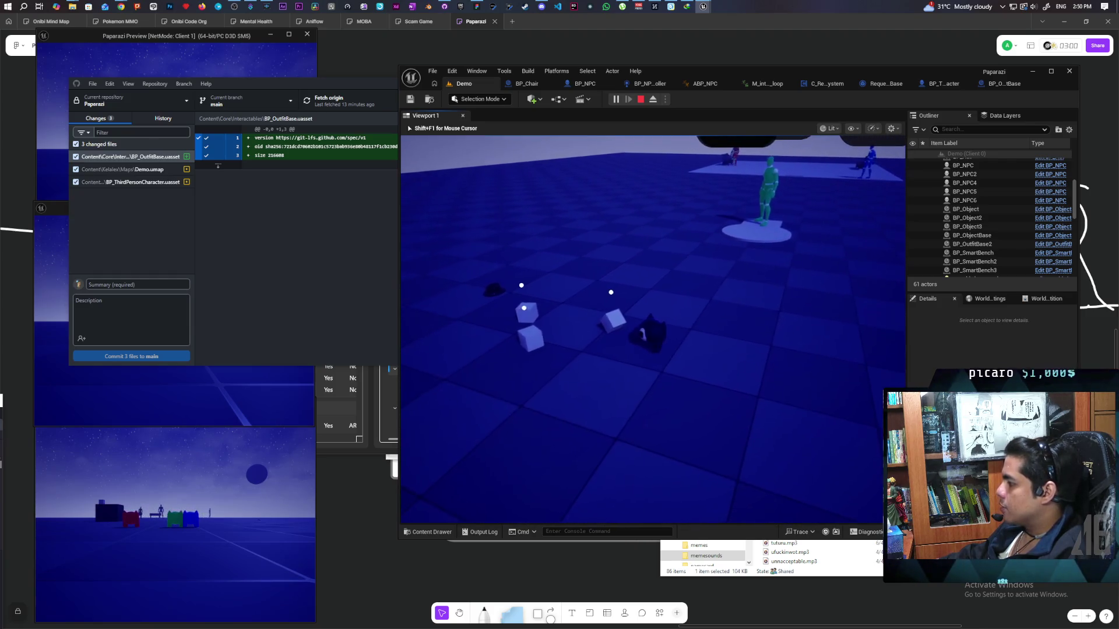
Sidestep beside the cubes, then push through them to scatter them.
key("a")
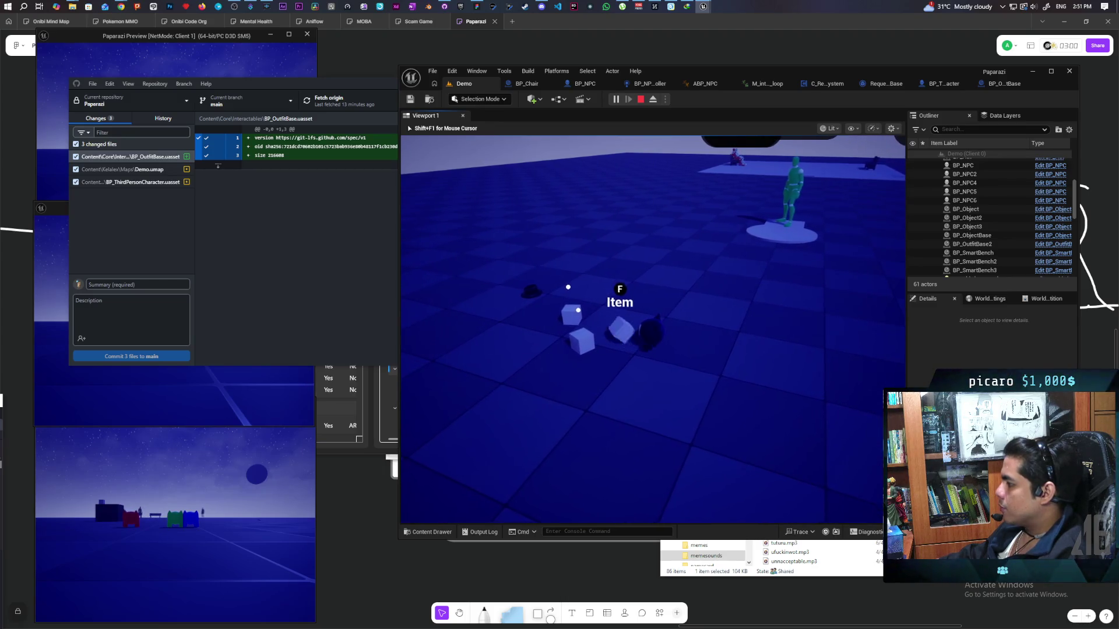
key("a")
key("a")
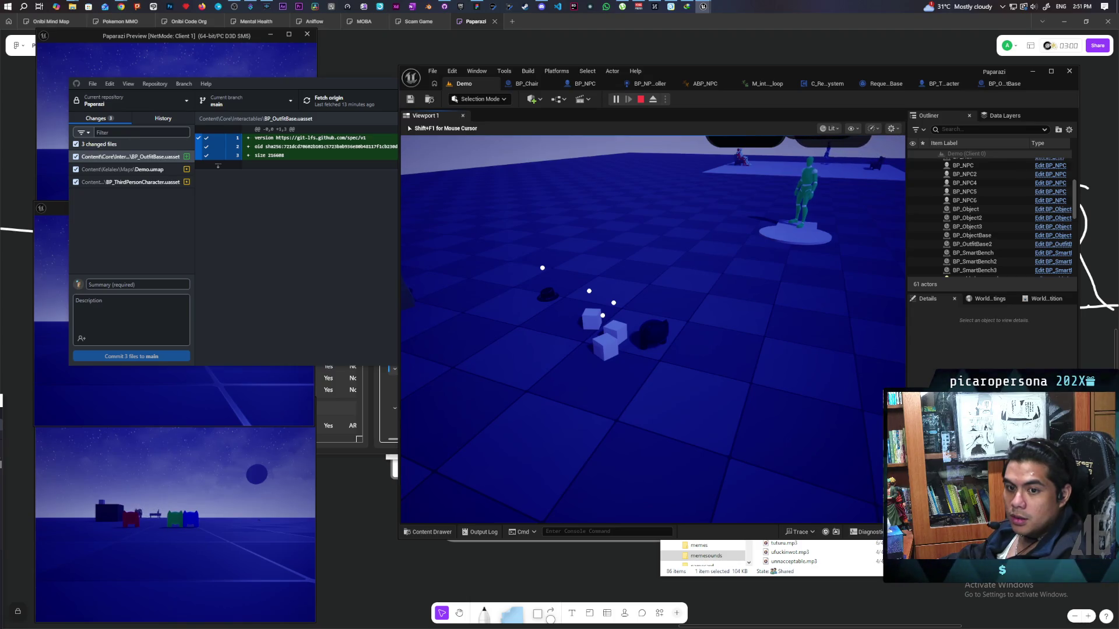
key("w")
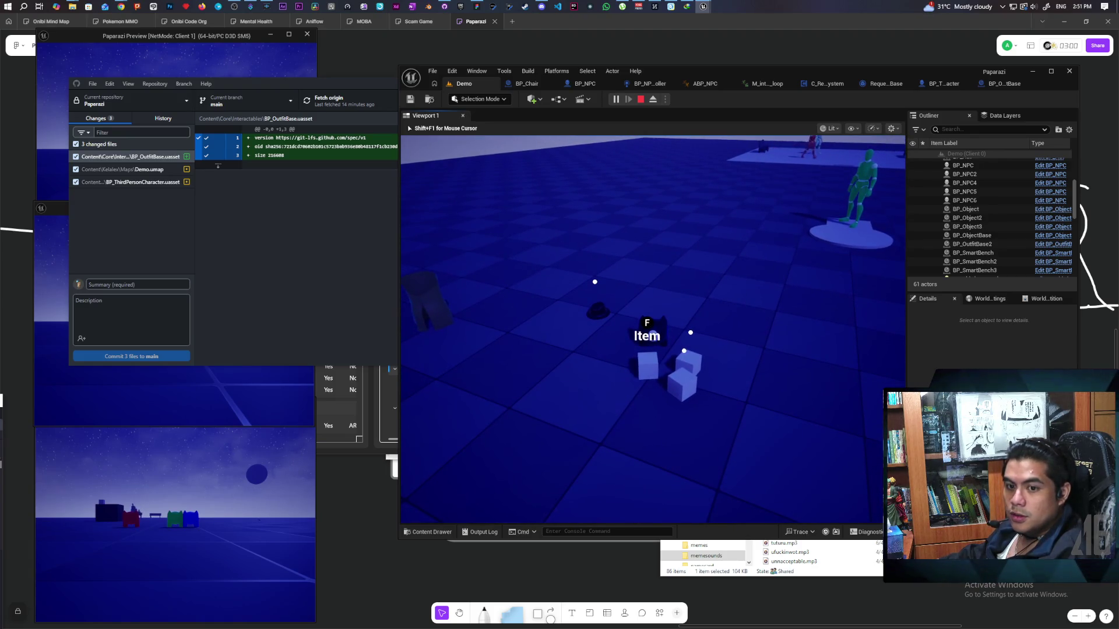
key("w")
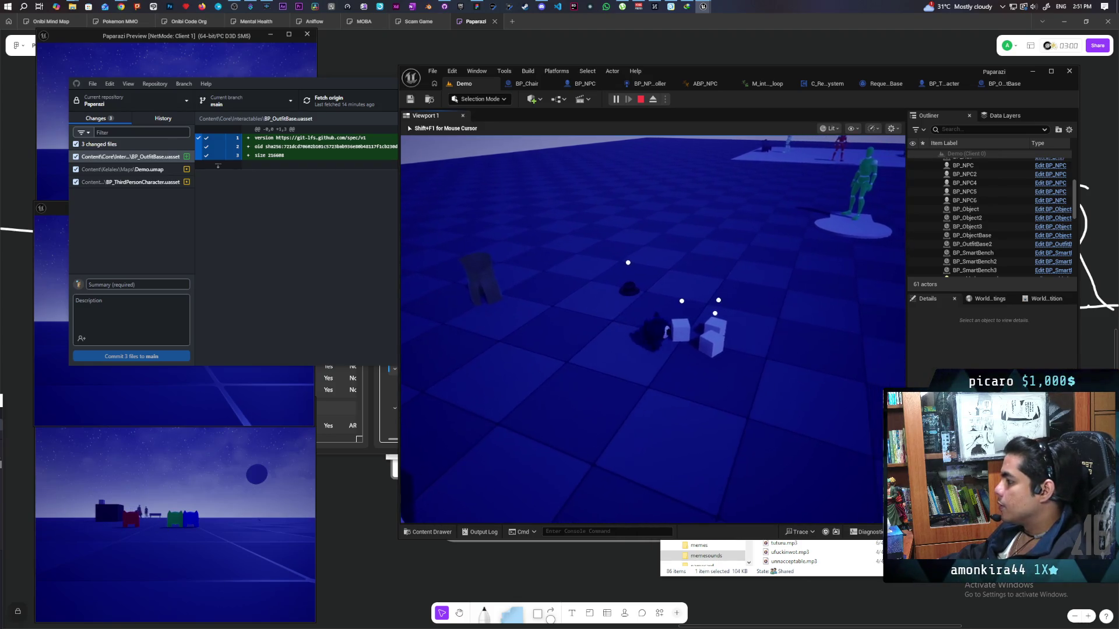
key("w")
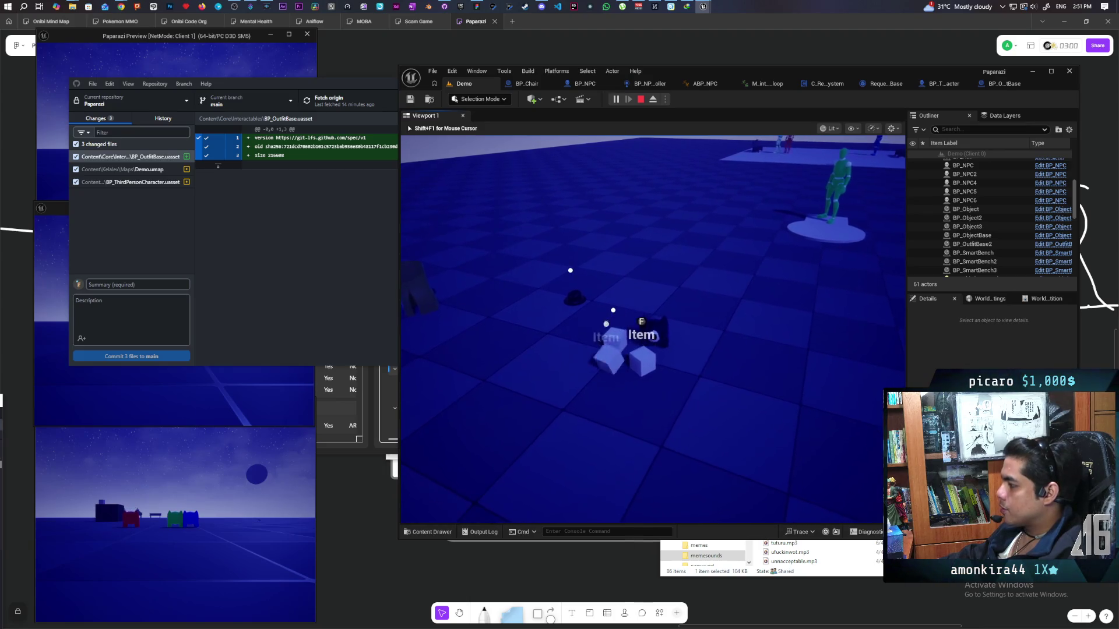
key("w")
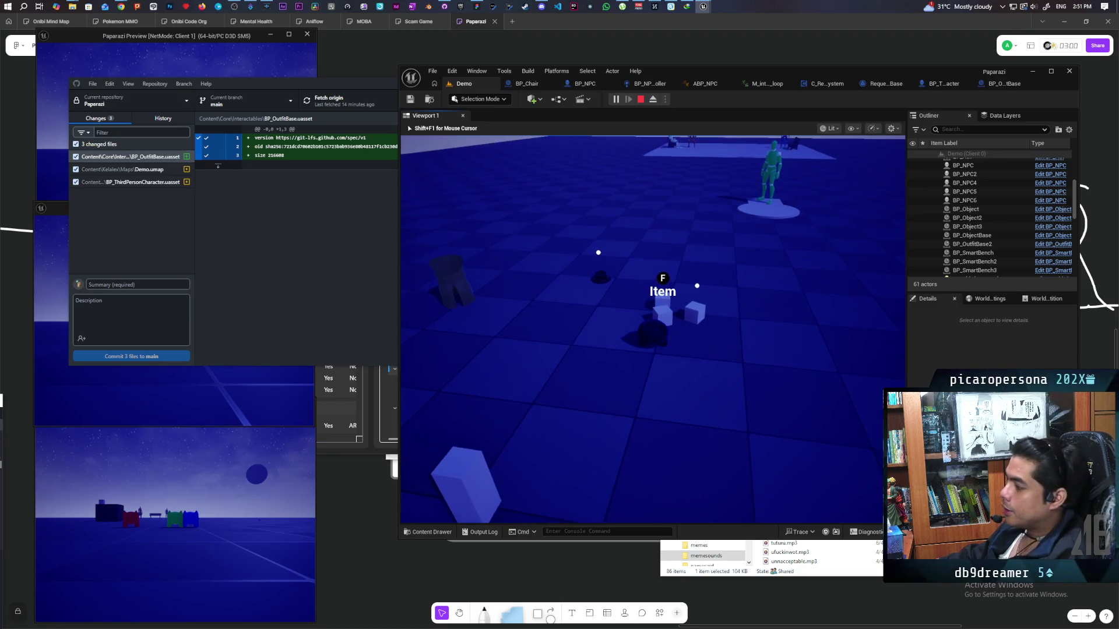
key("w")
key("w")
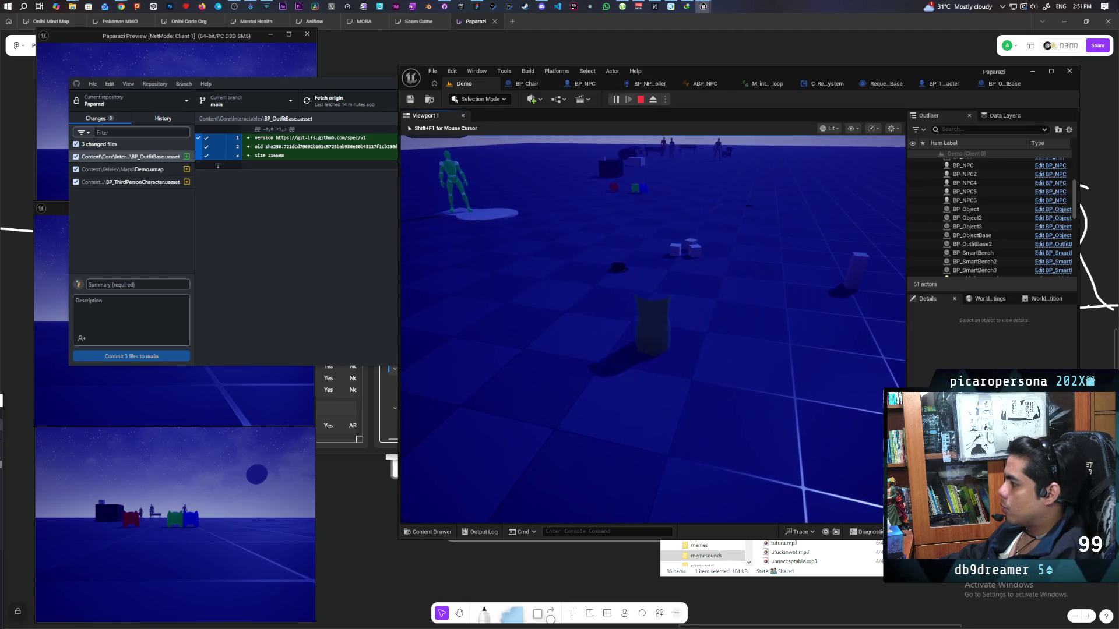
Walk to the Trenchcoat NPC, then scatter the blue cubes by walking through them.
key("w")
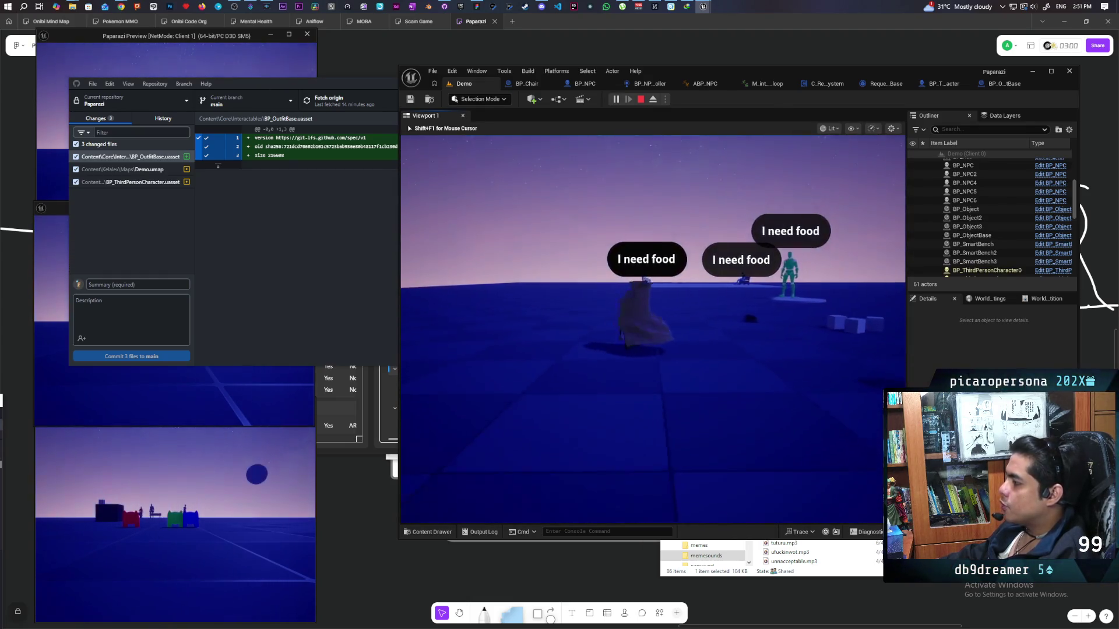
key("w")
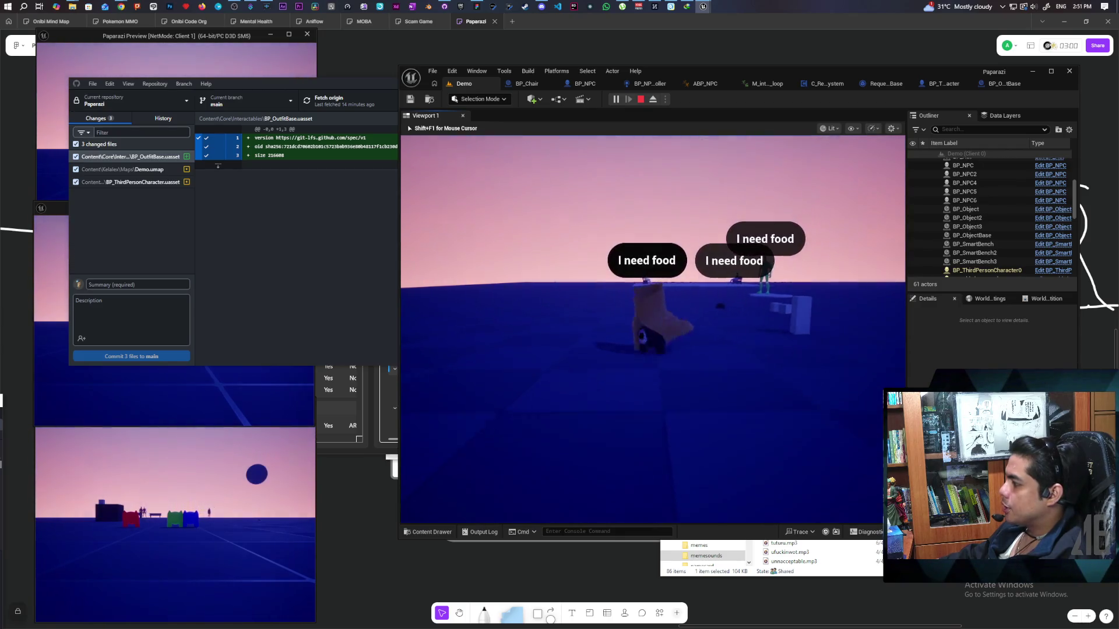
key("w")
key("d")
key("w")
key("w")
key("w")
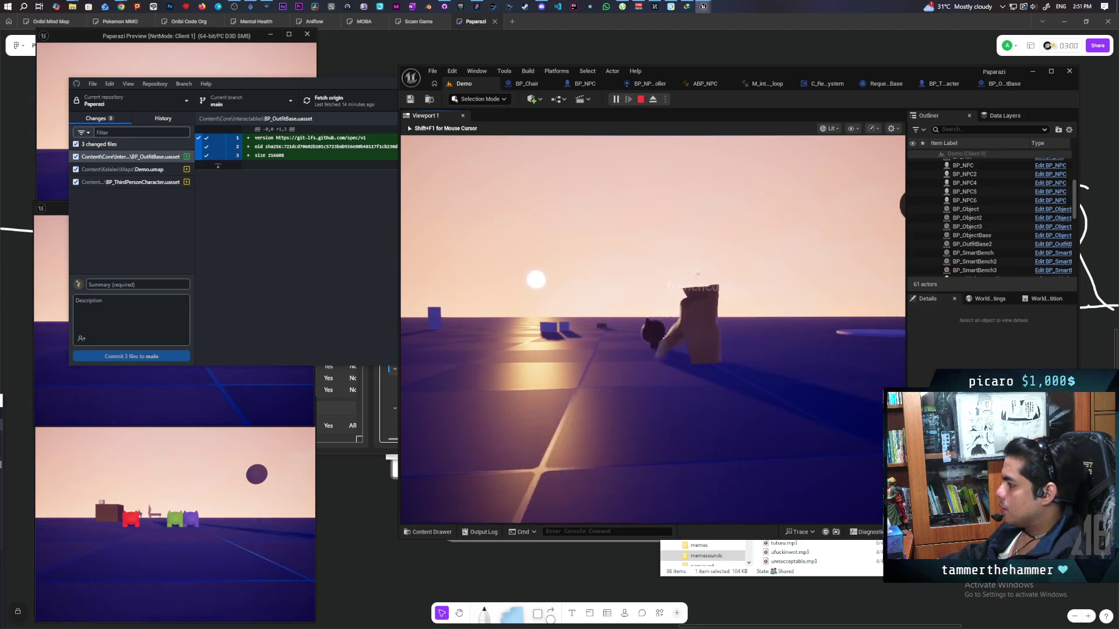
key("w")
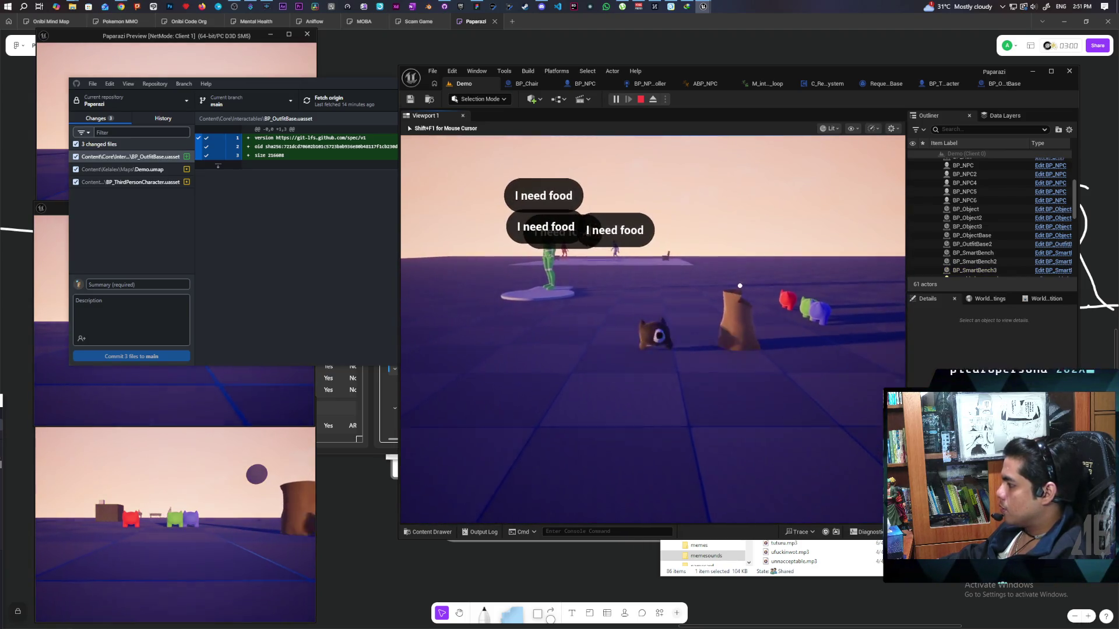
key("w")
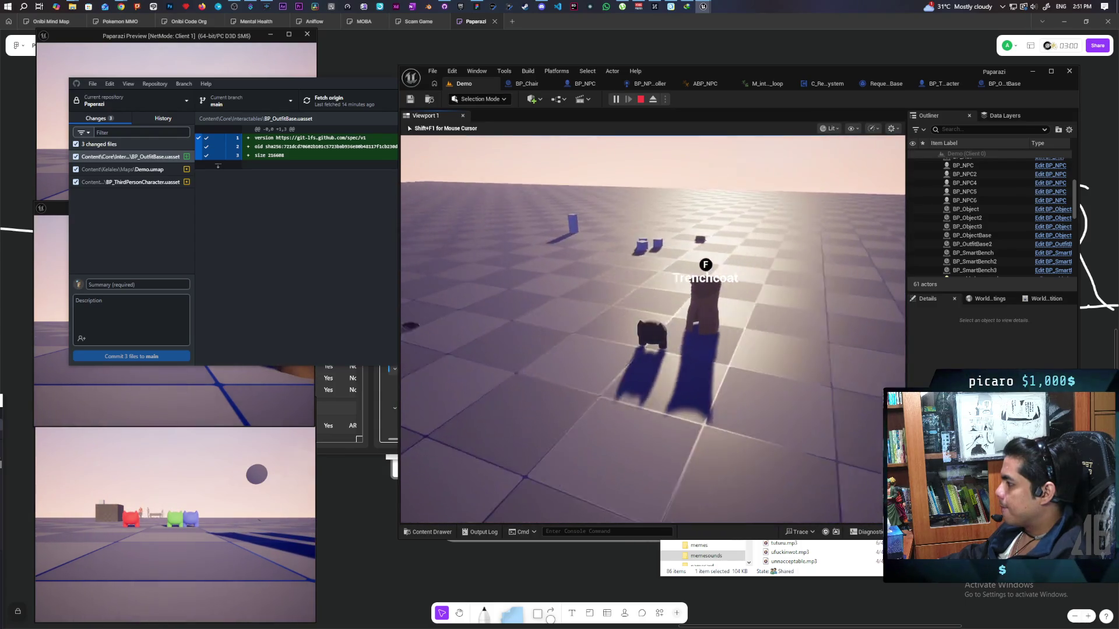
left_click_drag(652, 326, 653, 327)
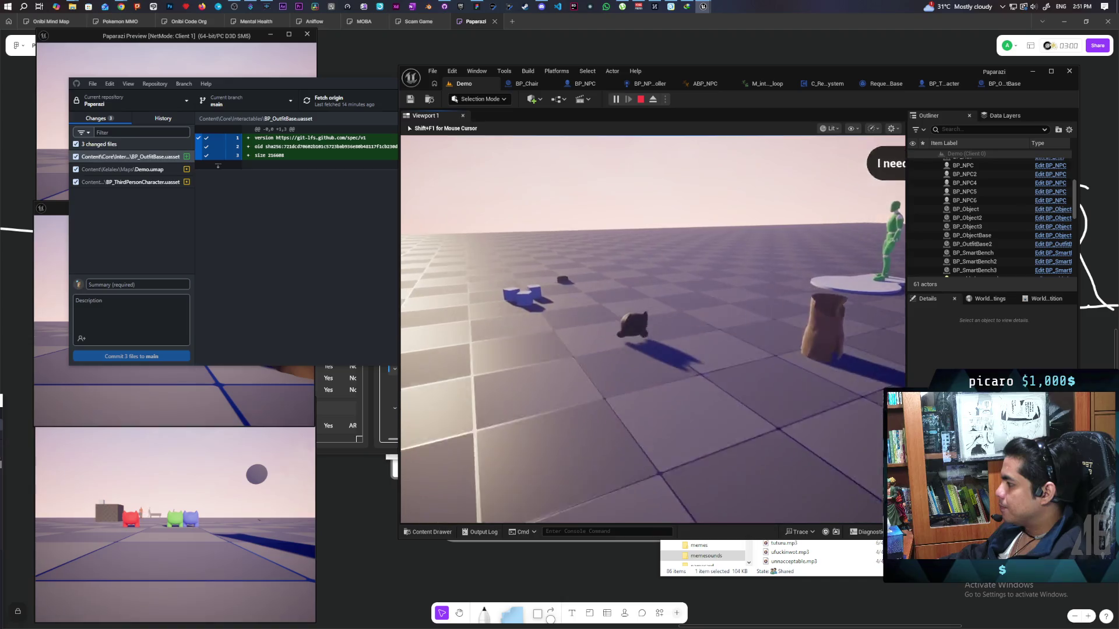
key("w")
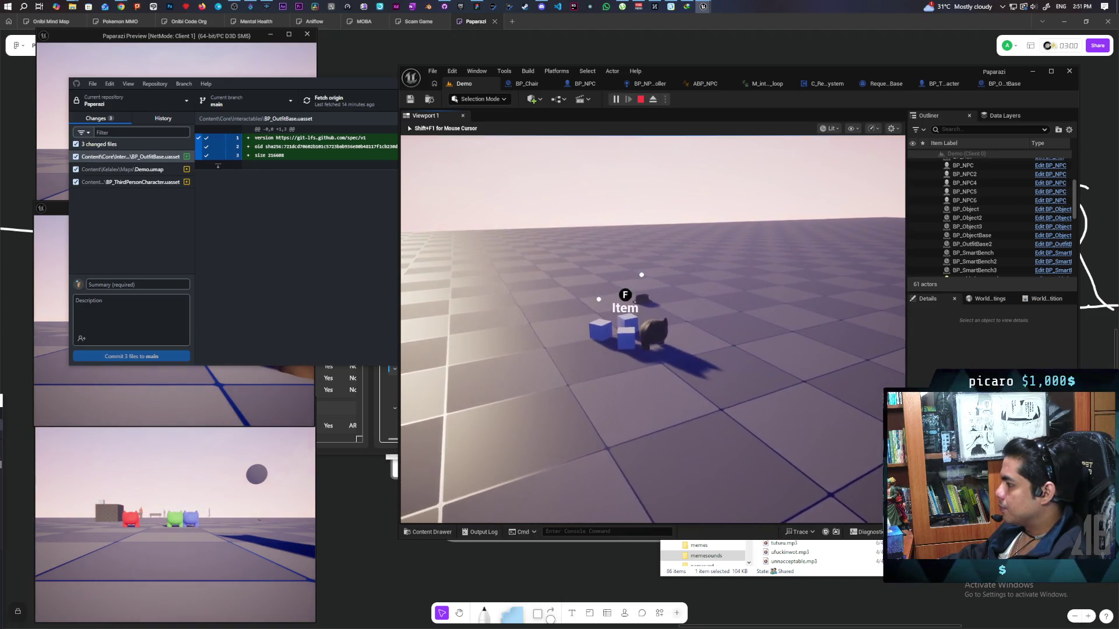
key("w")
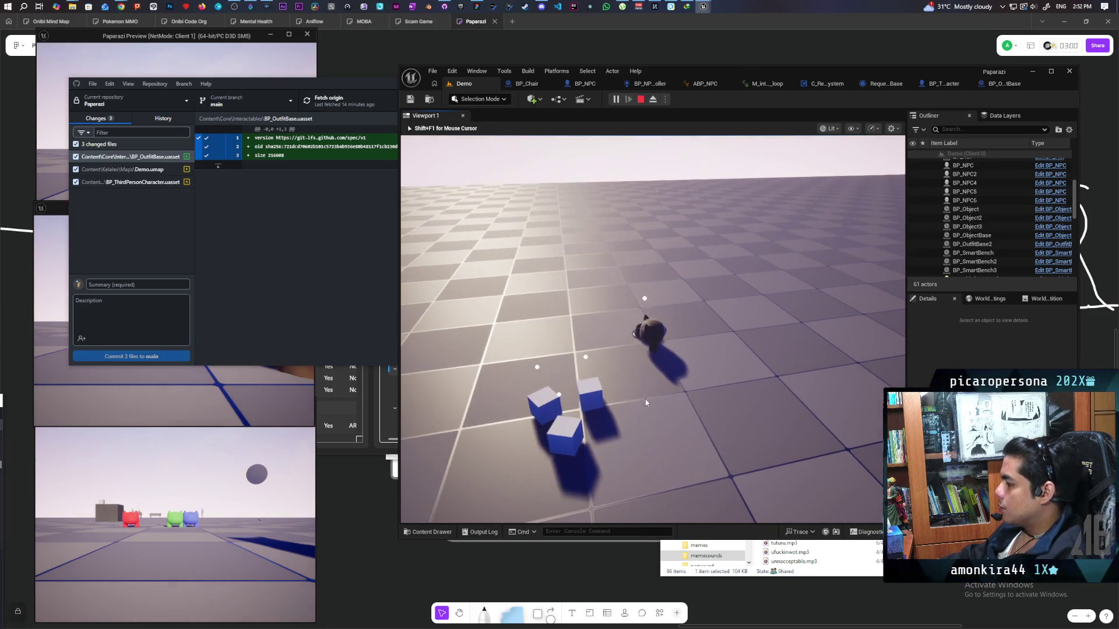
Stop the playtest, rename BP_Hat's Name Item to 'Hat', and return to the Demo level.
key("Escape")
key("w")
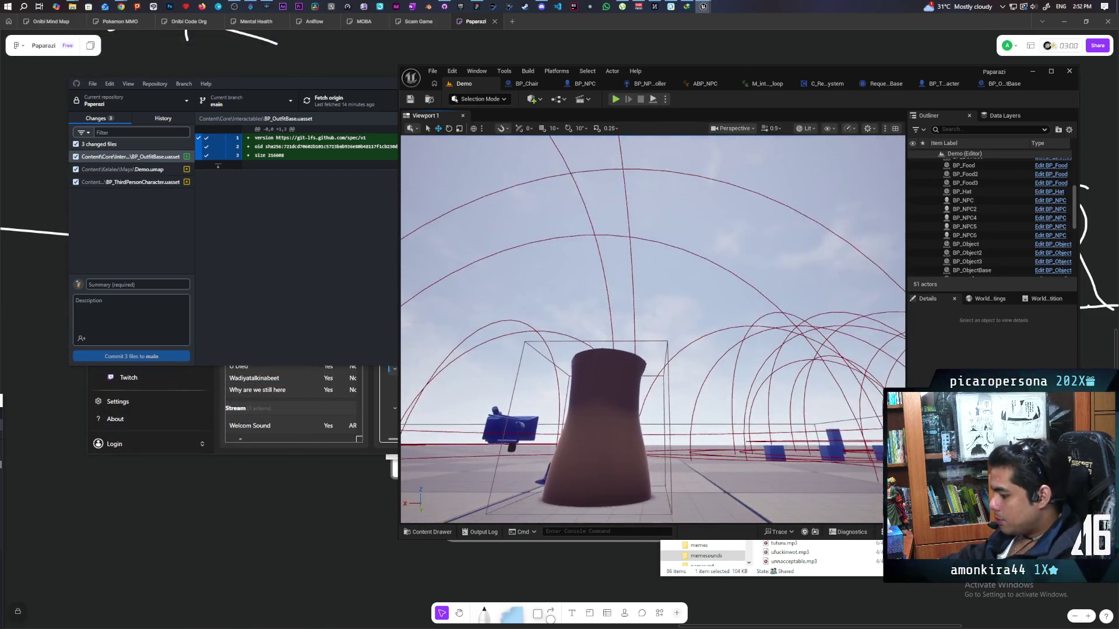
key("w")
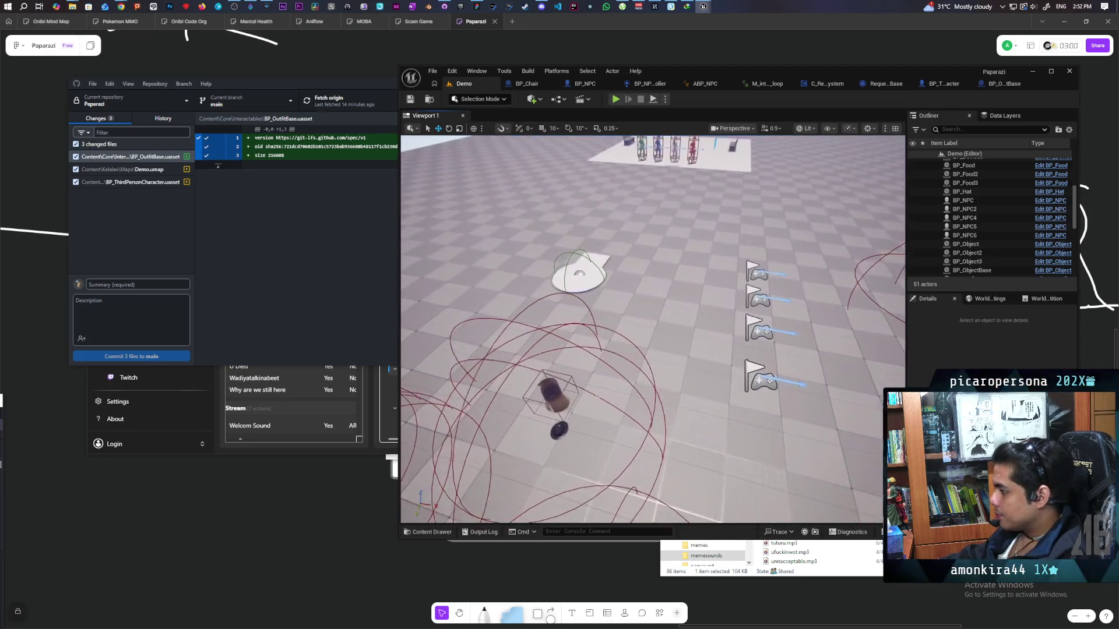
left_click(555, 435)
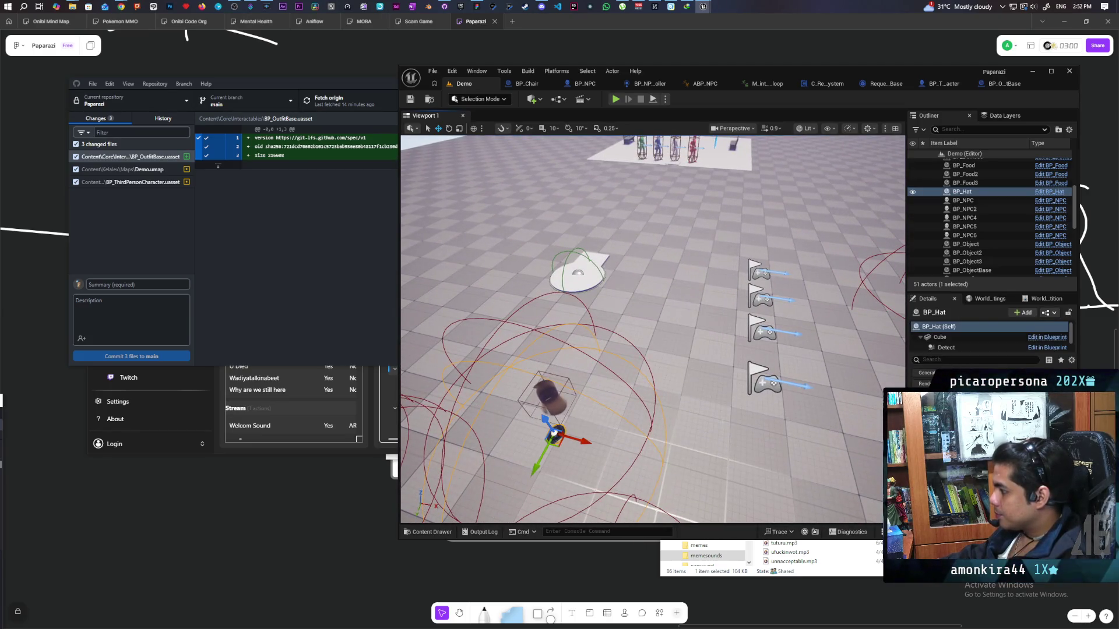
left_click(1050, 192)
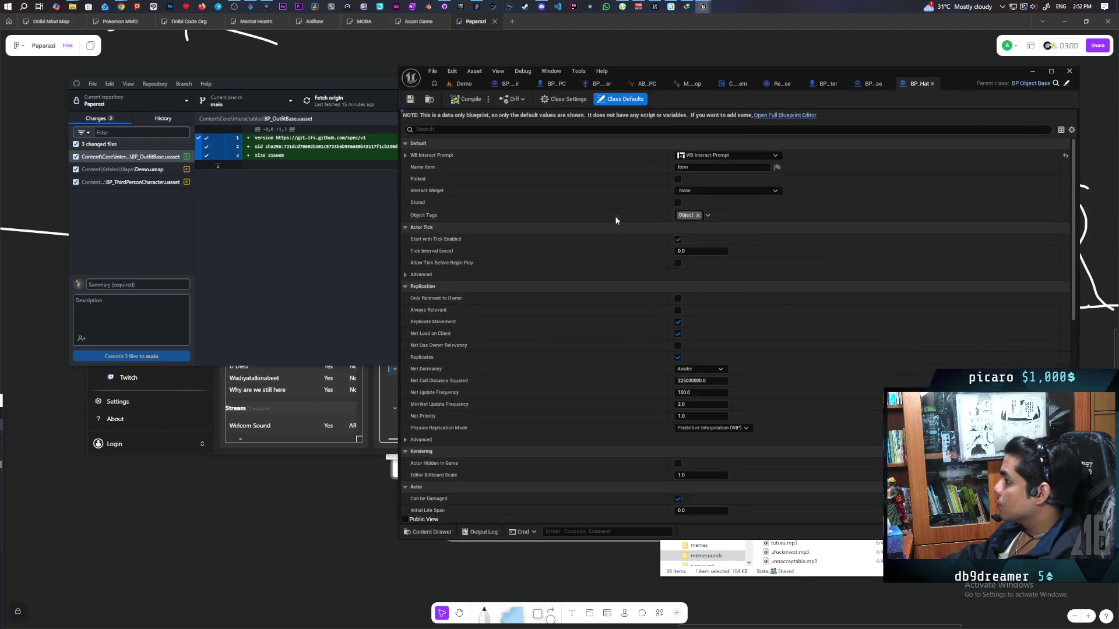
left_click(697, 167)
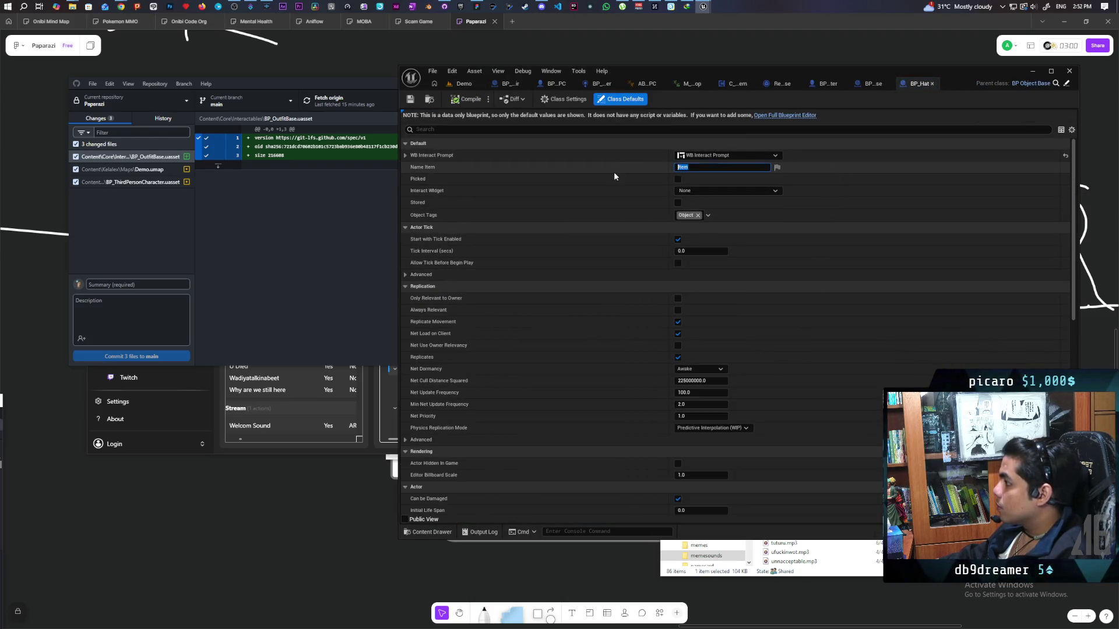
type("Hat")
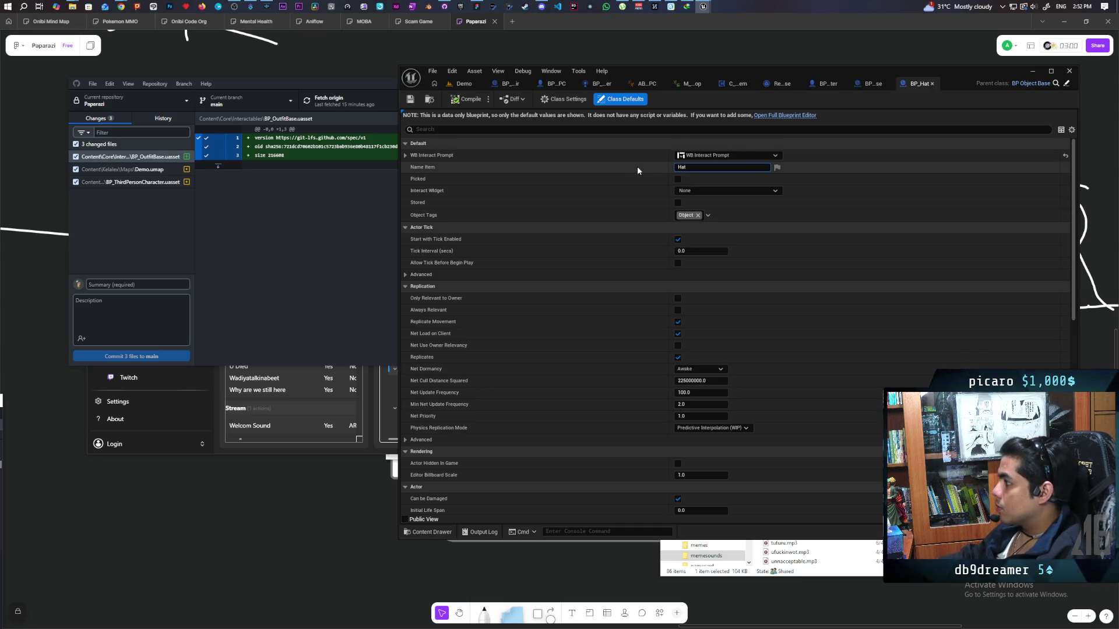
key("Return")
left_click(460, 85)
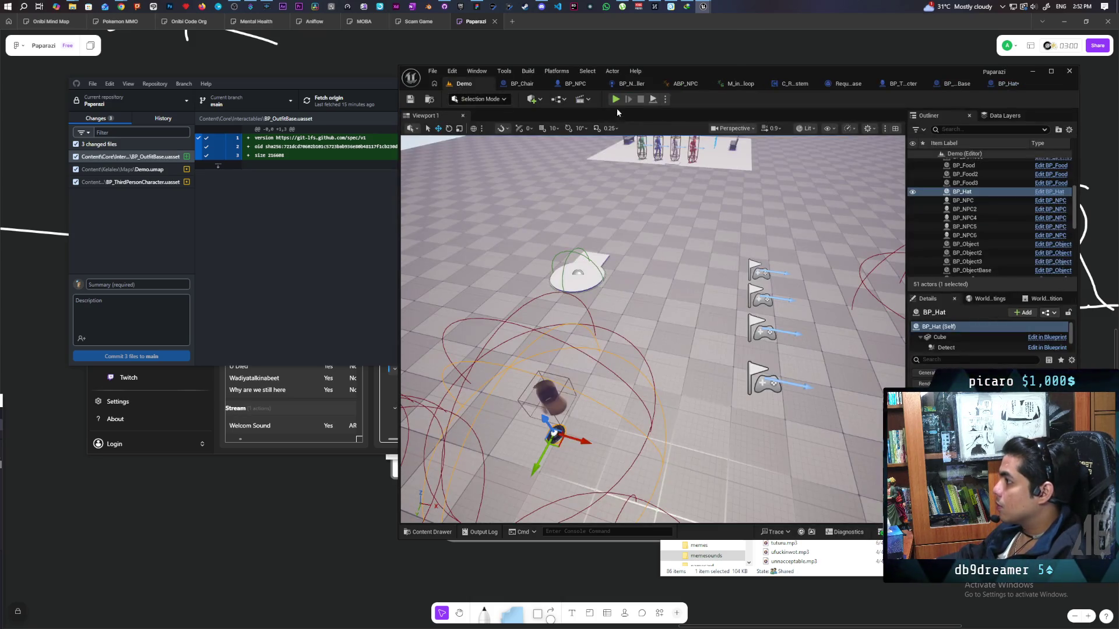
Run a three-client playtest from Client 2, stop it, and open BP_NPCController's EventGraph.
left_click(616, 99)
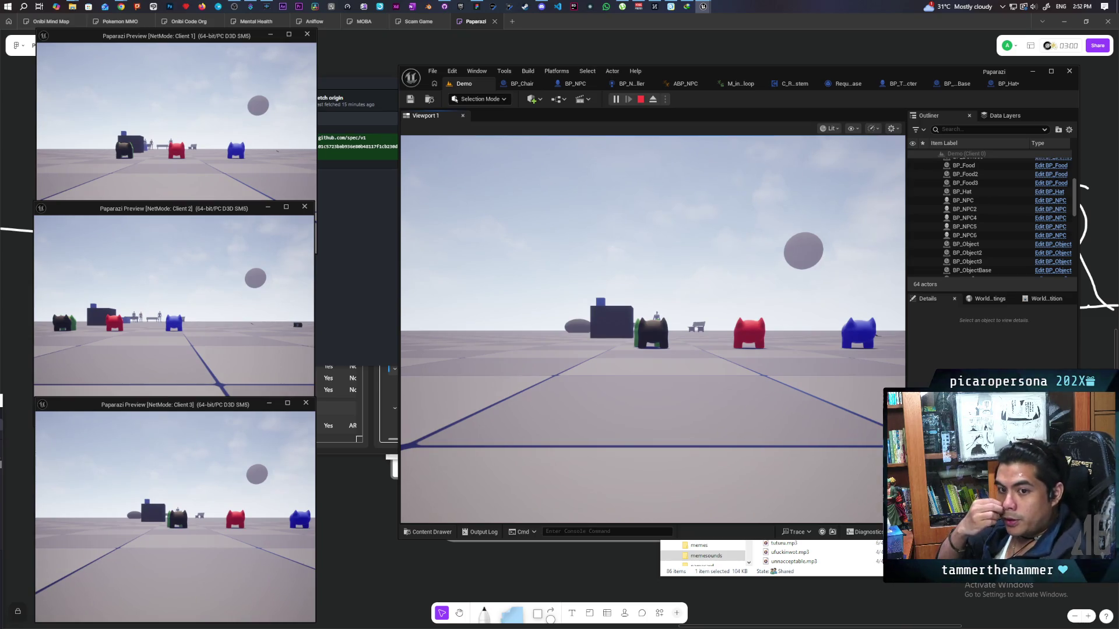
left_click(315, 416)
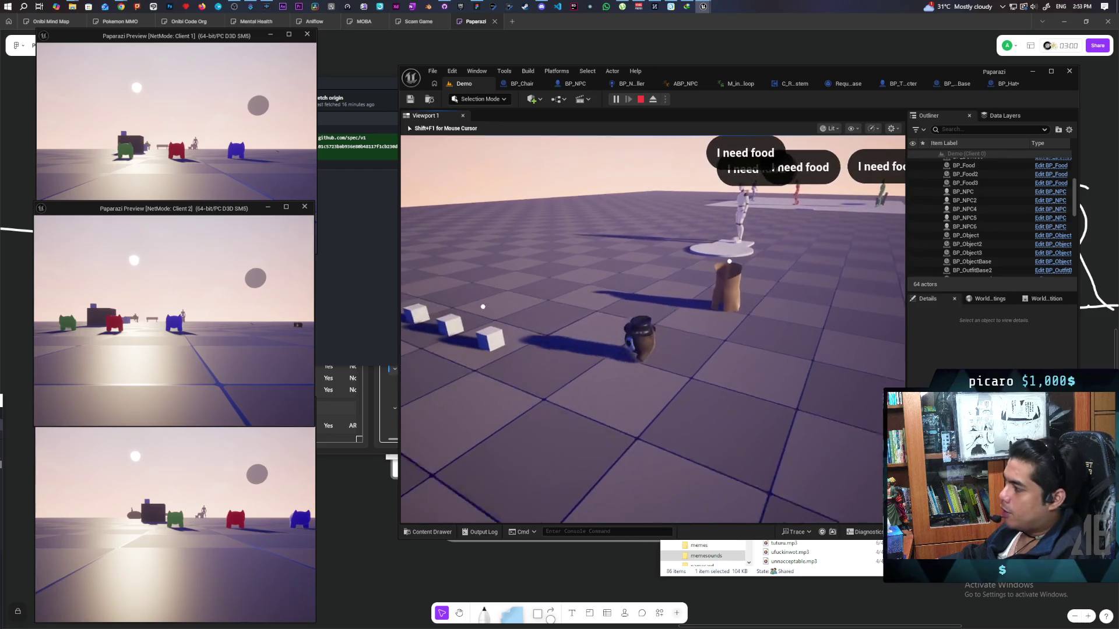
key("Escape")
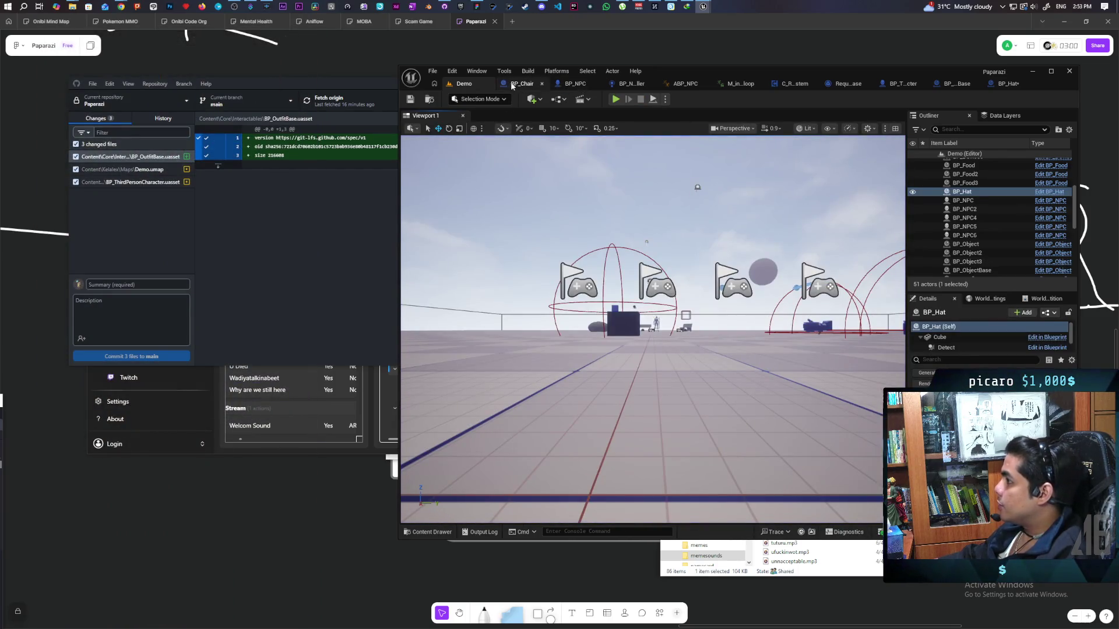
left_click(626, 86)
scroll(666, 325, "down", 5)
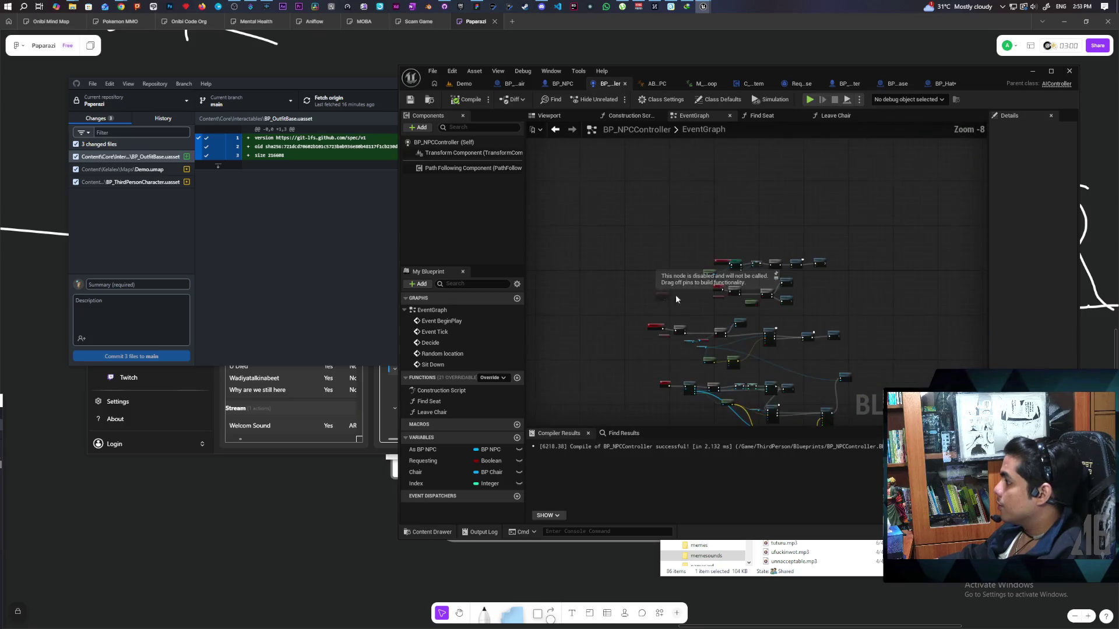
Move the disabled Event Tick node up and to the left in the NPC controller graph.
scroll(678, 284, "up", 4)
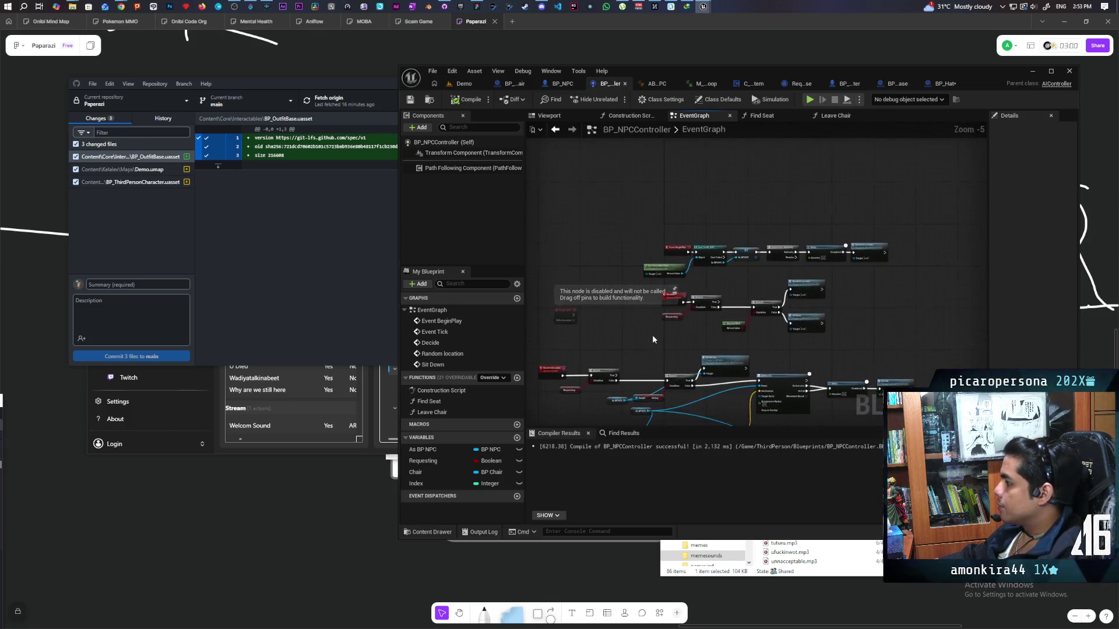
right_click(562, 303)
key("Escape")
left_click(707, 280)
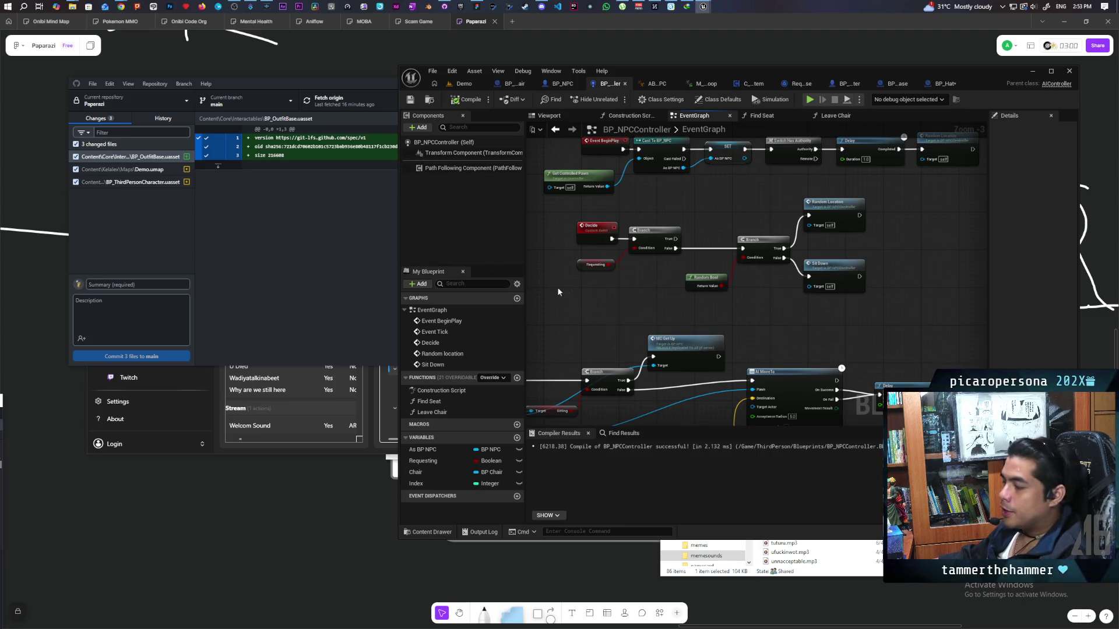
left_click_drag(555, 290, 626, 300)
scroll(651, 356, "down", 3)
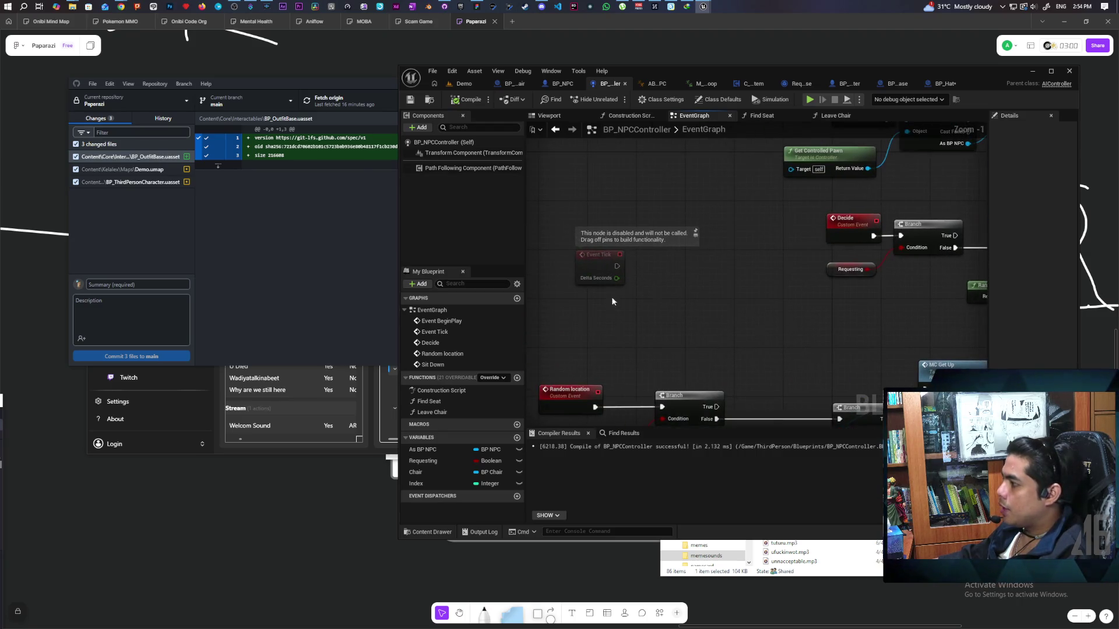
left_click_drag(607, 259, 616, 147)
mouse_move(626, 258)
left_mouse_down()
mouse_move(595, 207)
mouse_move(571, 193)
left_mouse_up()
scroll(617, 236, "down", 4)
scroll(663, 212, "down", 3)
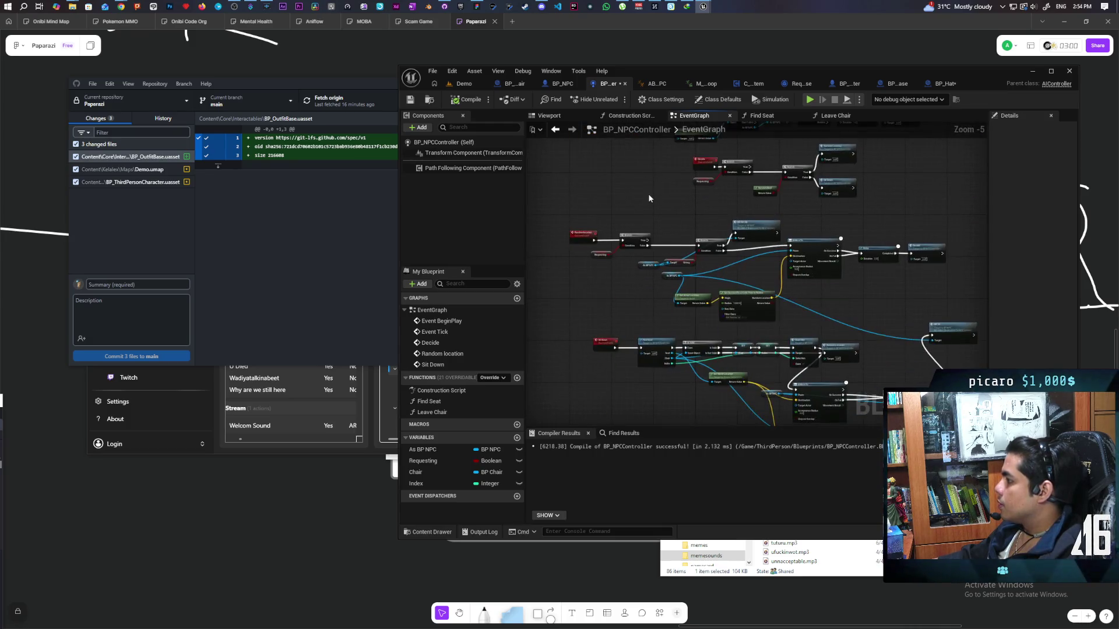
Box-select all the event graph nodes, then clear the selection.
mouse_move(610, 191)
left_mouse_down()
mouse_move(834, 338)
mouse_move(854, 364)
left_mouse_up()
scroll(792, 266, "up", 1)
left_click(788, 316)
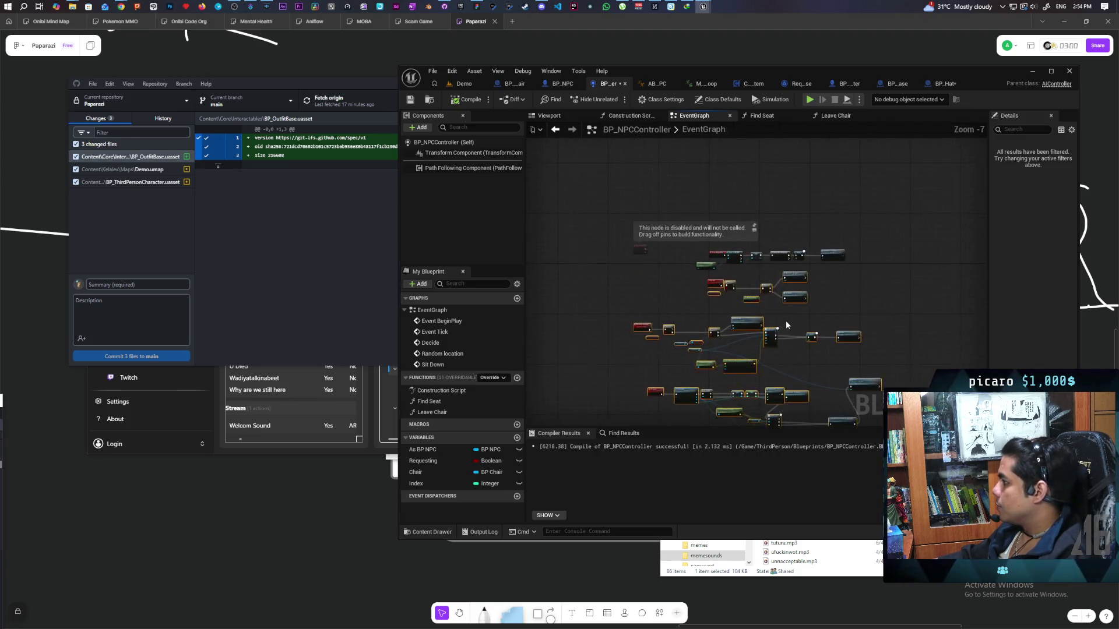
scroll(788, 316, "up", 2)
scroll(713, 296, "up", 2)
scroll(712, 278, "down", 2)
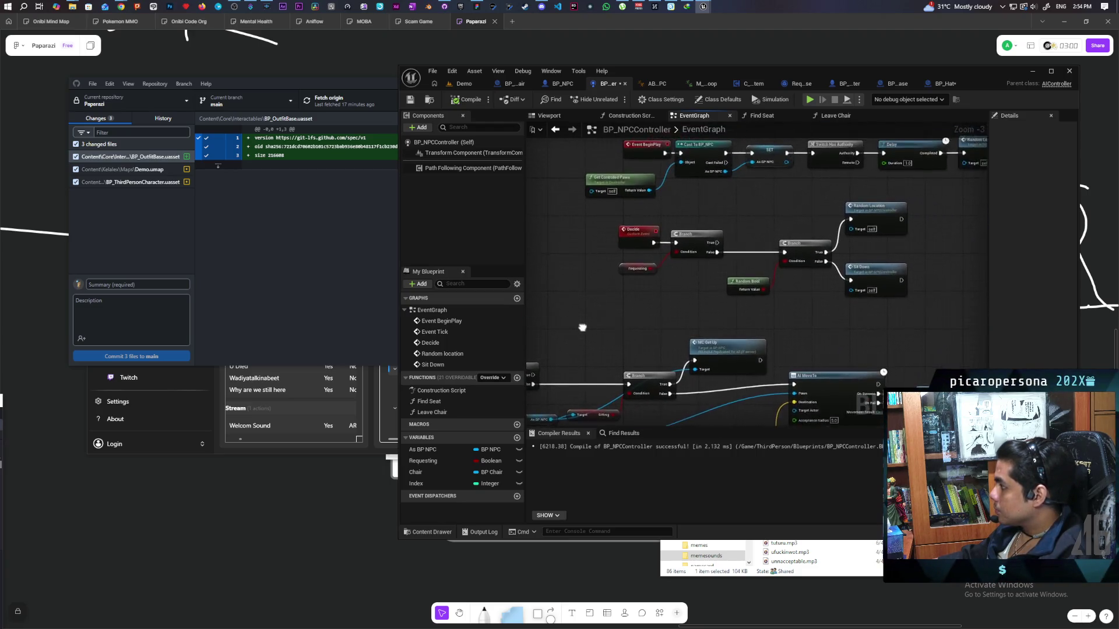
scroll(660, 266, "up", 5)
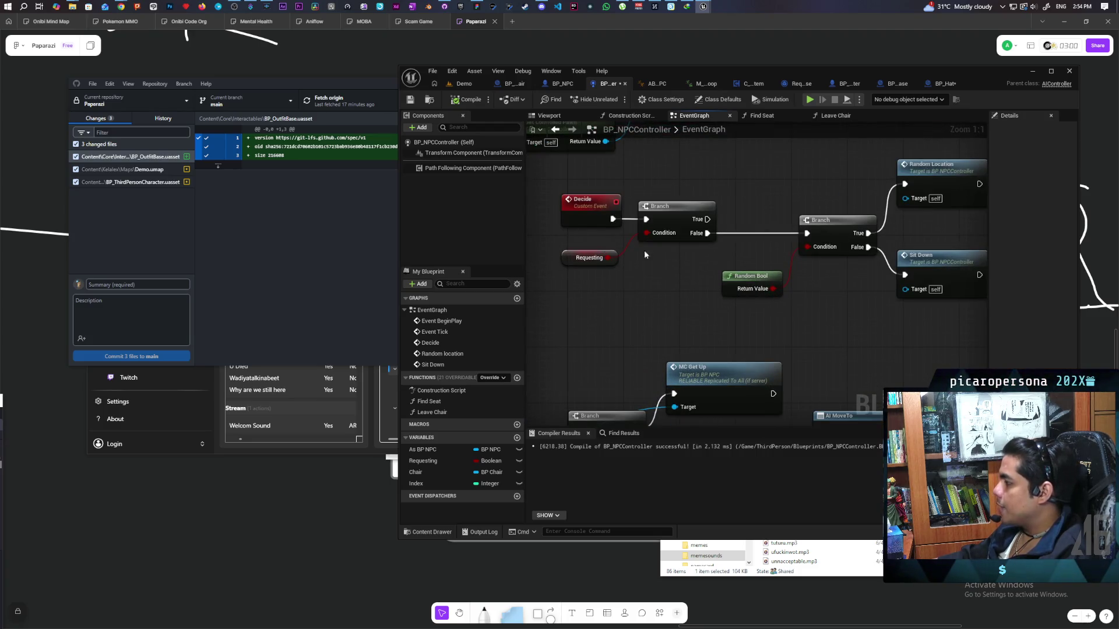
Review the Decide, Branch, Random Bool and Sit Down nodes, then return to Demo and save all.
left_click_drag(700, 271, 741, 313)
mouse_move(574, 257)
left_mouse_down()
mouse_move(717, 349)
mouse_move(553, 237)
mouse_move(737, 337)
mouse_move(655, 278)
left_mouse_up()
mouse_move(613, 214)
left_mouse_down()
mouse_move(699, 367)
mouse_move(717, 369)
left_mouse_up()
left_click(731, 338)
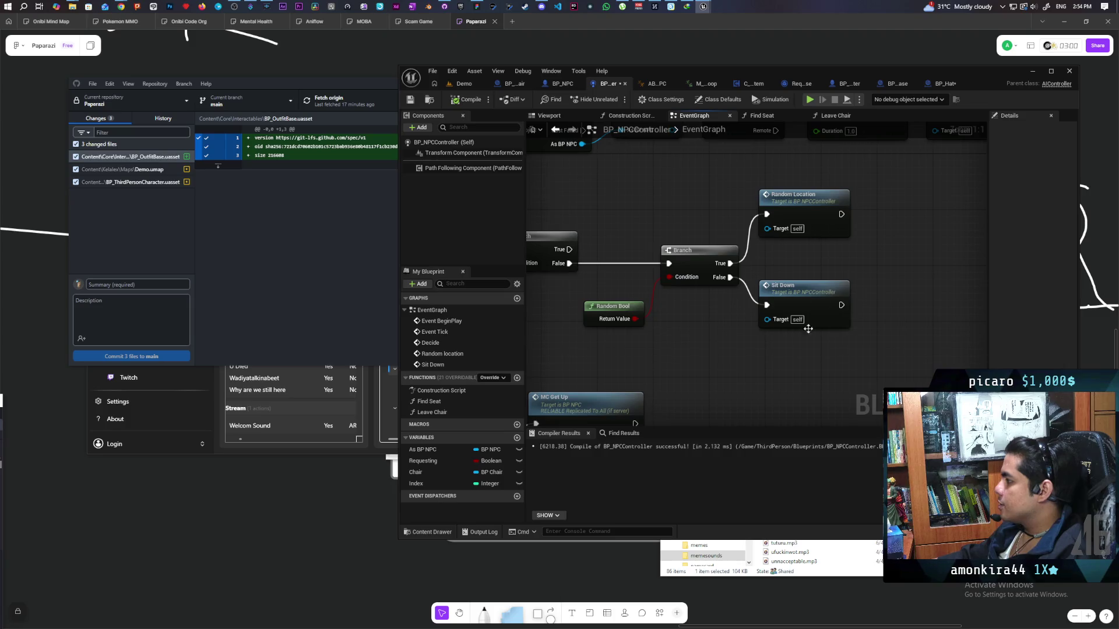
left_click_drag(883, 186, 757, 330)
left_click(708, 362)
scroll(709, 361, "down", 6)
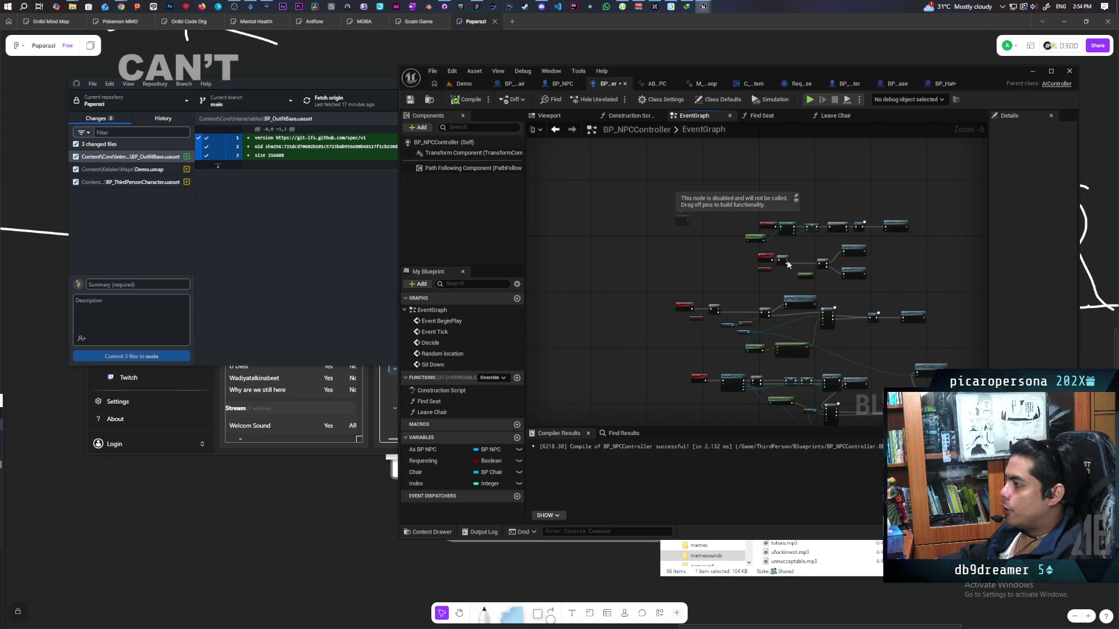
mouse_move(799, 205)
left_mouse_down()
mouse_move(707, 324)
mouse_move(784, 310)
mouse_move(714, 327)
left_mouse_up()
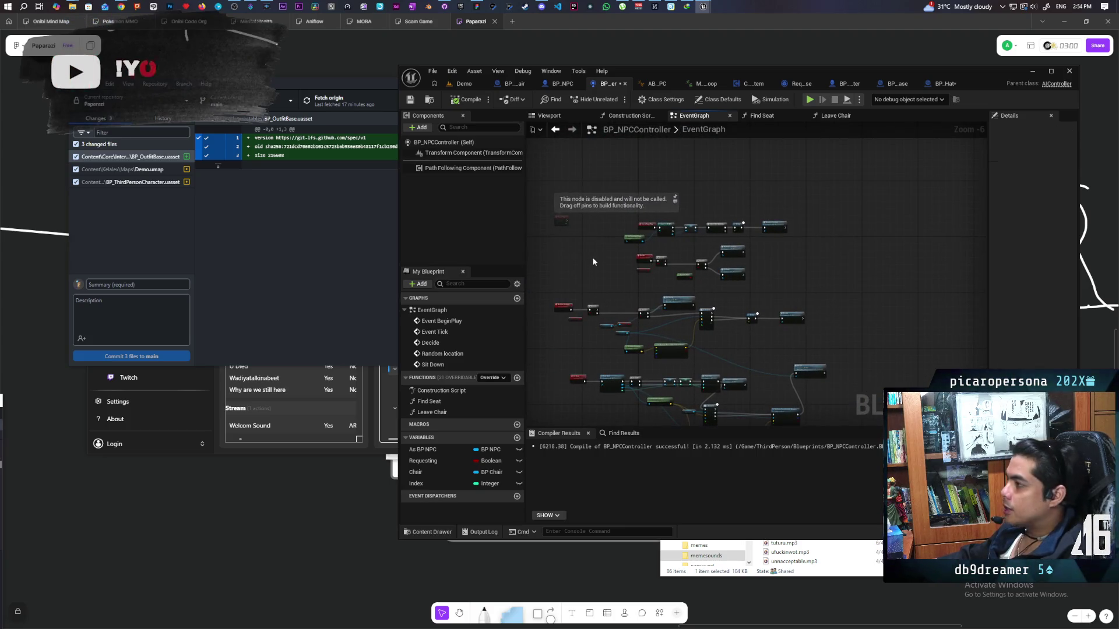
left_click(463, 84)
key("ctrl+shift+s")
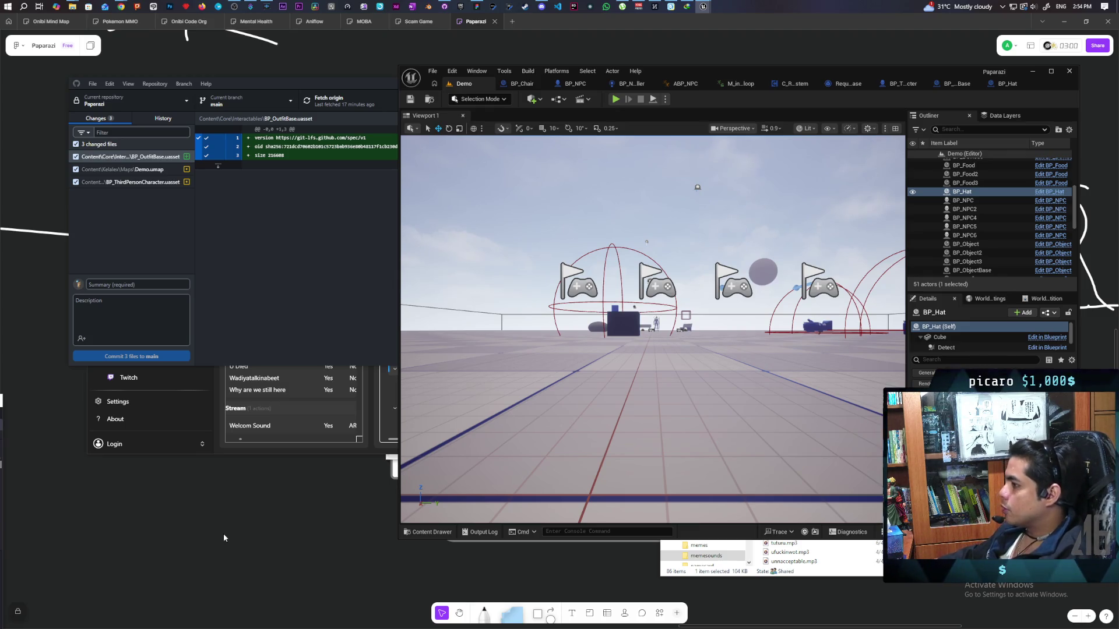
Bring the Paparazi whiteboard to the front from the taskbar.
left_click(325, 528)
Pan and zoom the board to the Unlocks and Targets notes beside the town map.
scroll(332, 263, "down", 10)
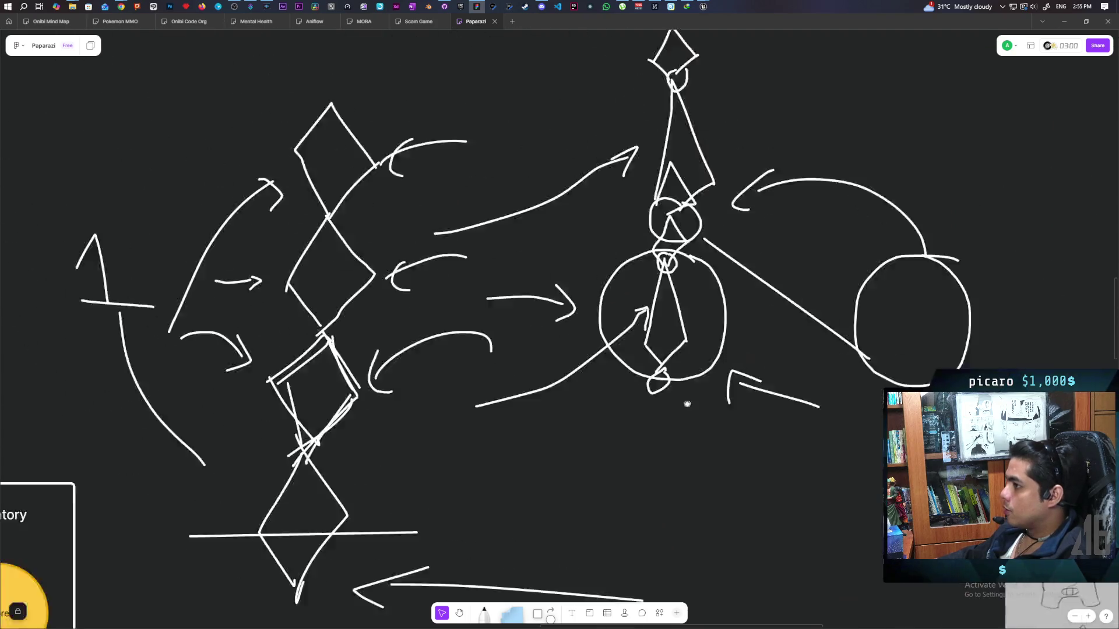
scroll(501, 534, "down", 2)
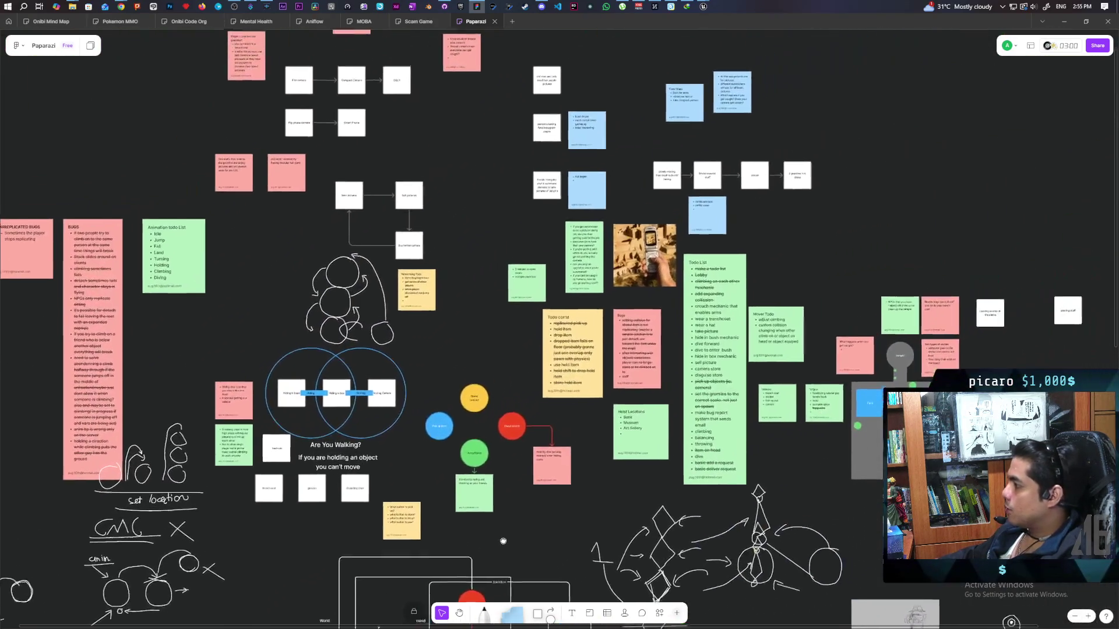
scroll(424, 499, "right", 5)
scroll(507, 457, "up", 8)
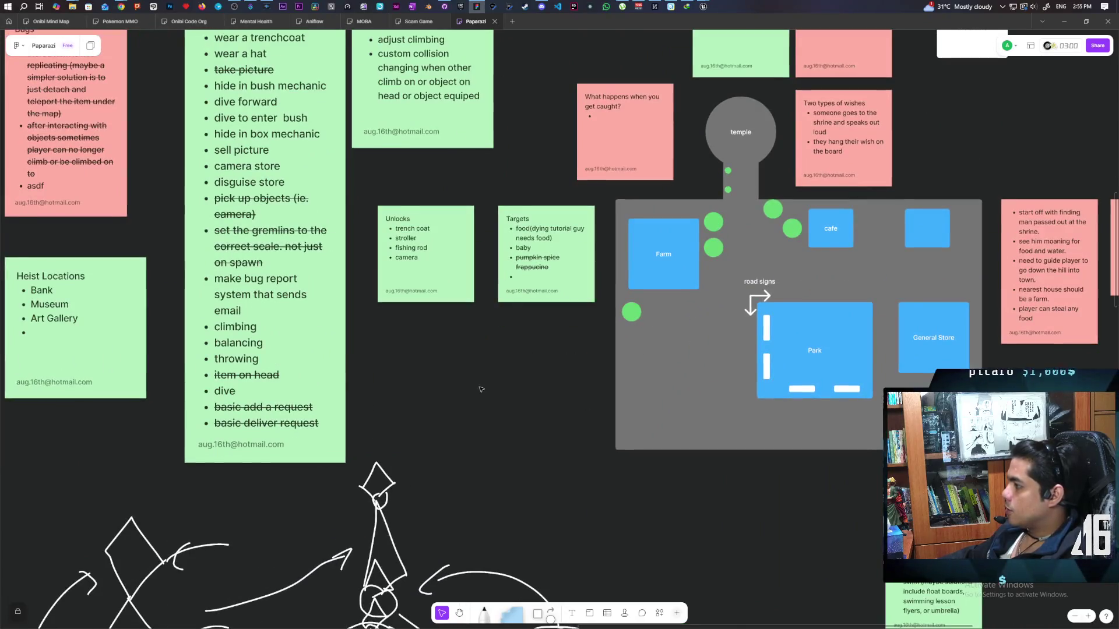
scroll(487, 359, "up", 4)
scroll(419, 341, "up", 1)
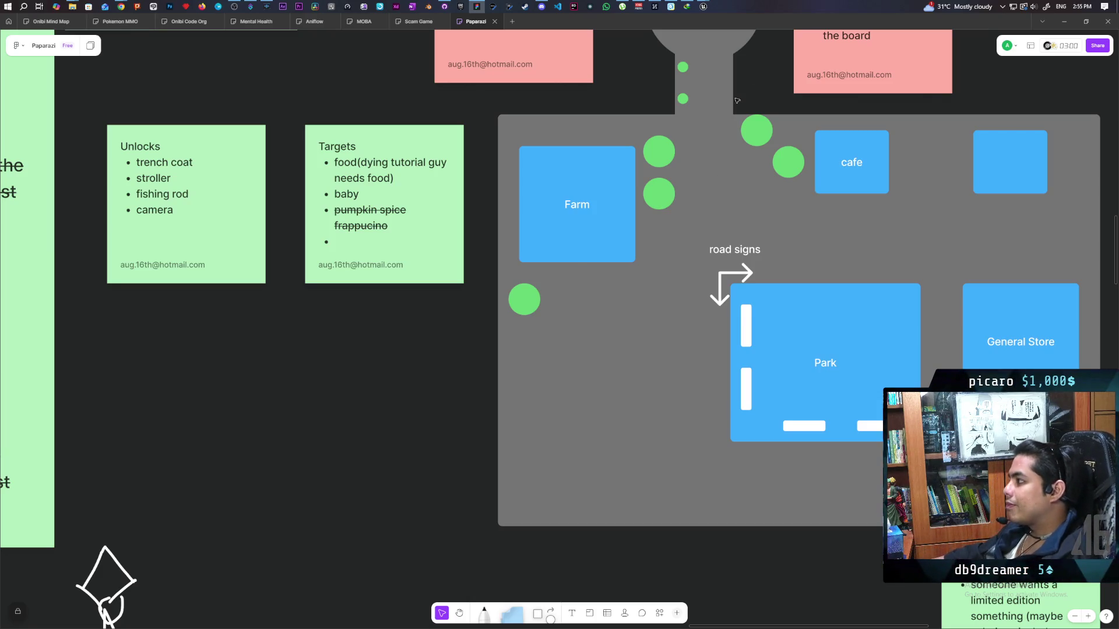
mouse_move(703, 11)
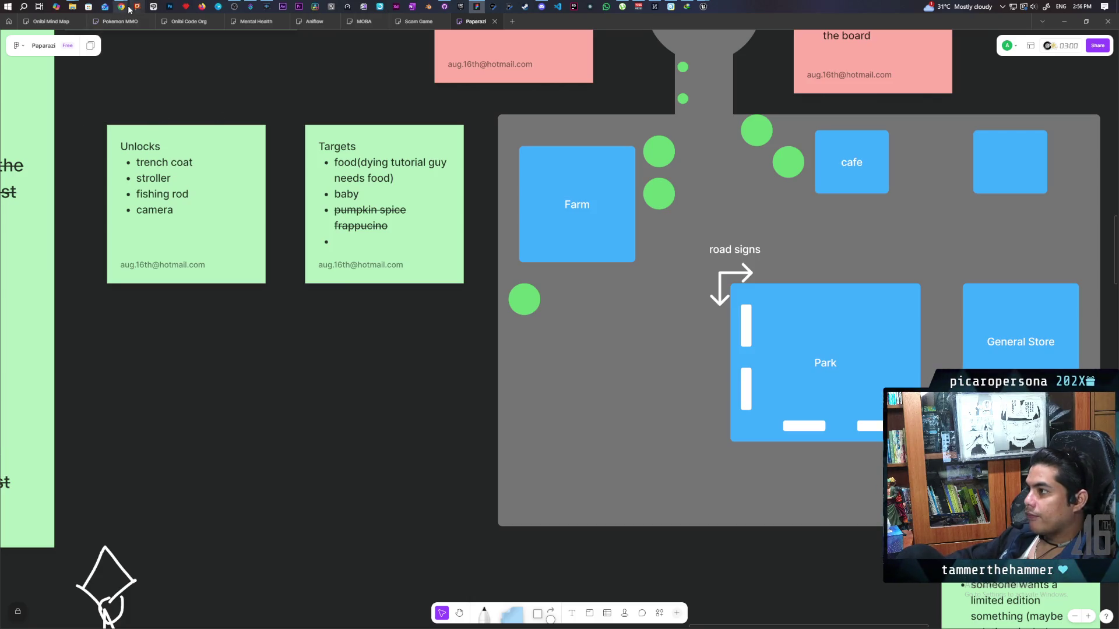
mouse_move(130, 9)
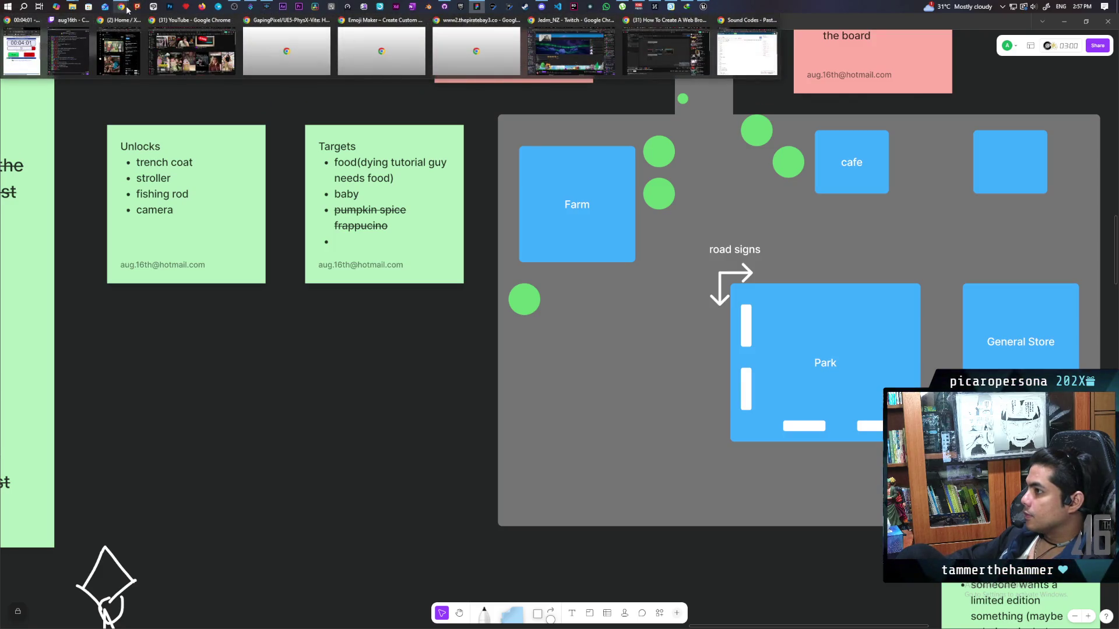
mouse_move(703, 7)
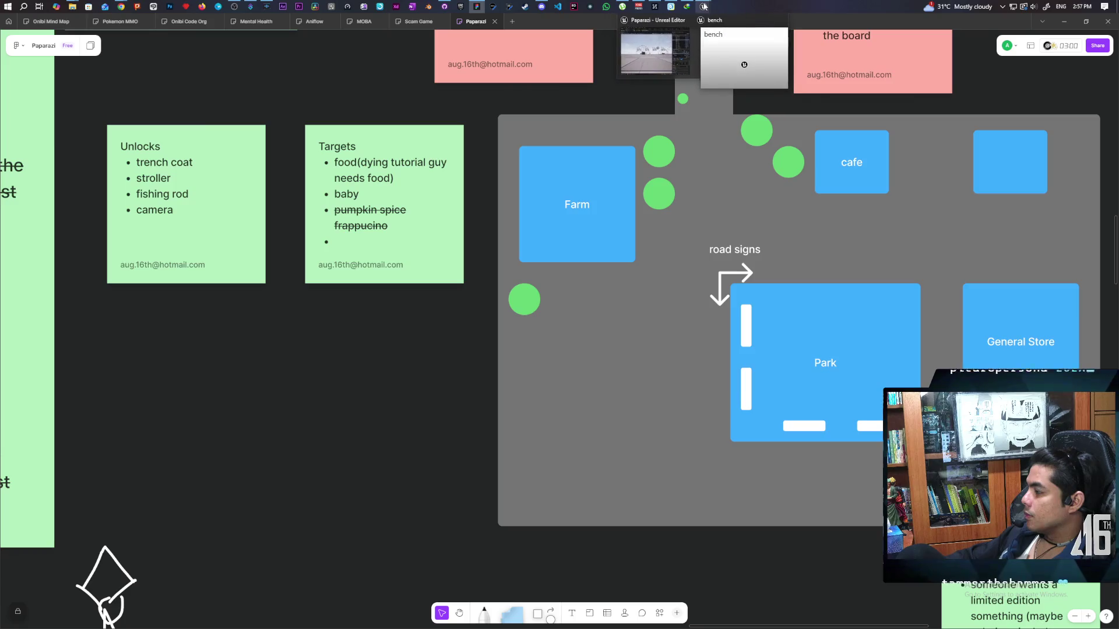
left_click(674, 51)
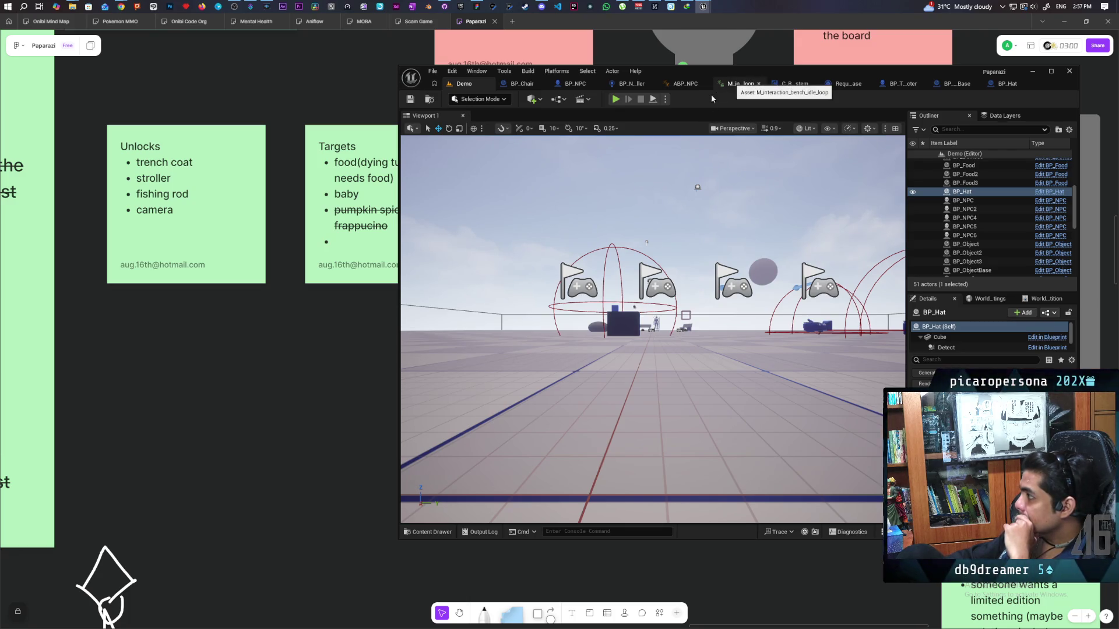
Close the bench idle-loop material tab, then select and focus the outfit pickup beside the hat.
left_click(758, 83)
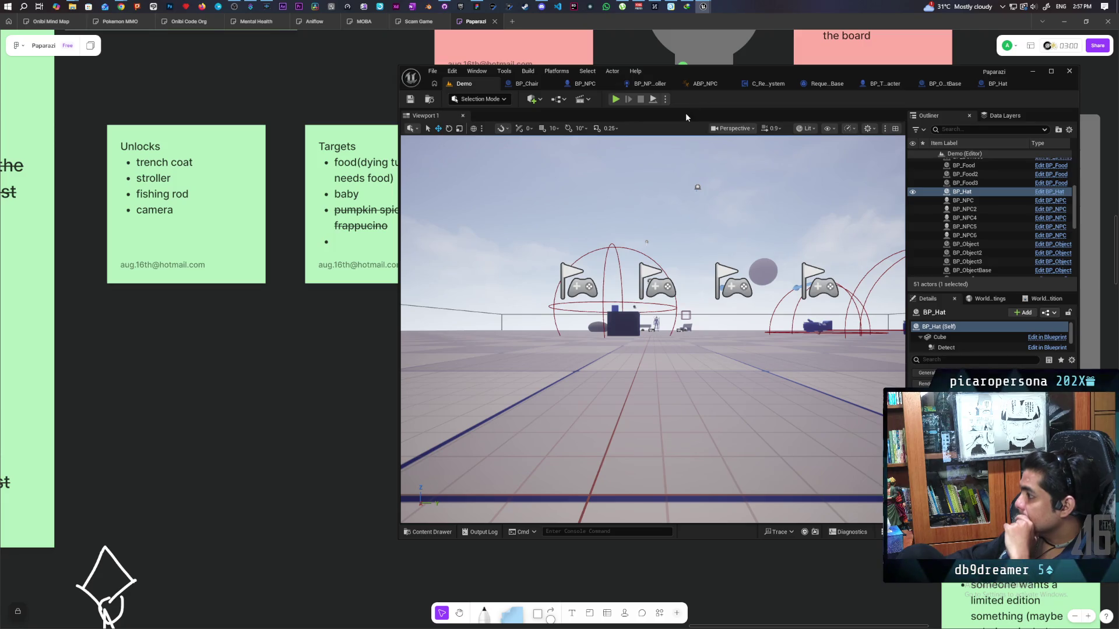
mouse_move(681, 332)
left_mouse_down()
mouse_move(665, 428)
mouse_move(633, 341)
mouse_move(618, 373)
mouse_move(618, 356)
mouse_move(629, 402)
left_mouse_up()
left_click(634, 342)
key("f")
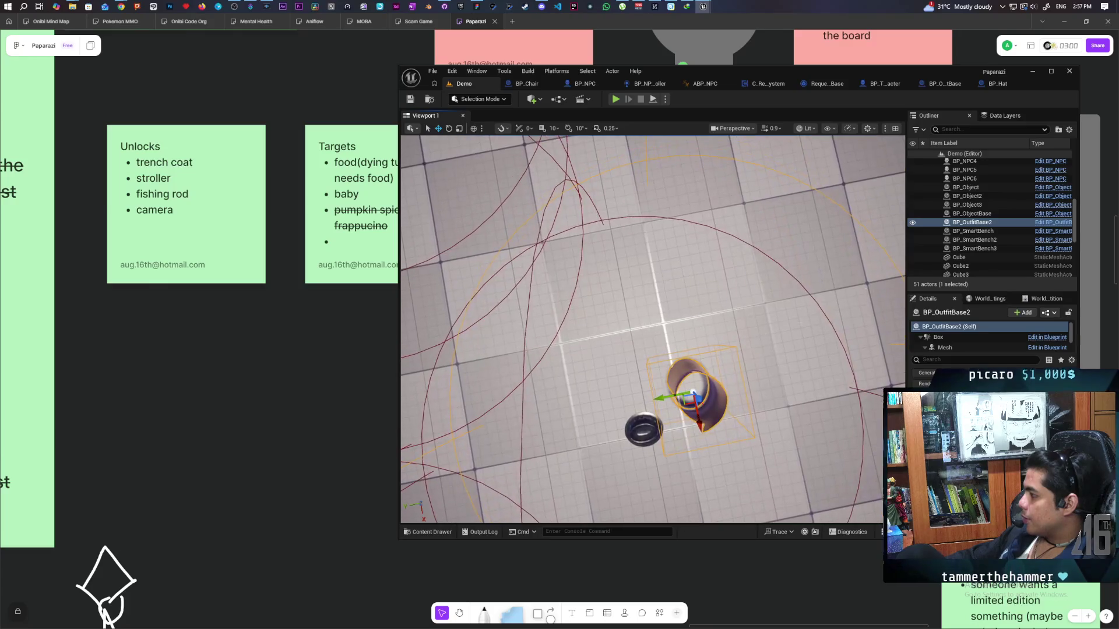
Open BP_OutfitBase2's Blueprint and reduce the Box collision extent Y from 21.1 to 20.1.
double_click(964, 223)
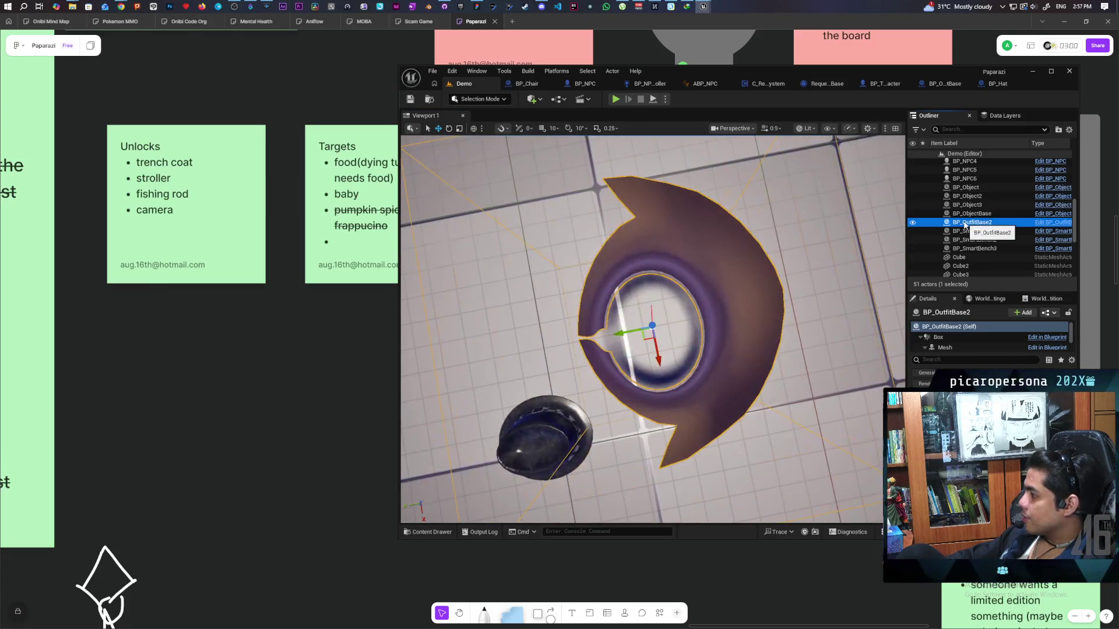
left_click(1038, 226)
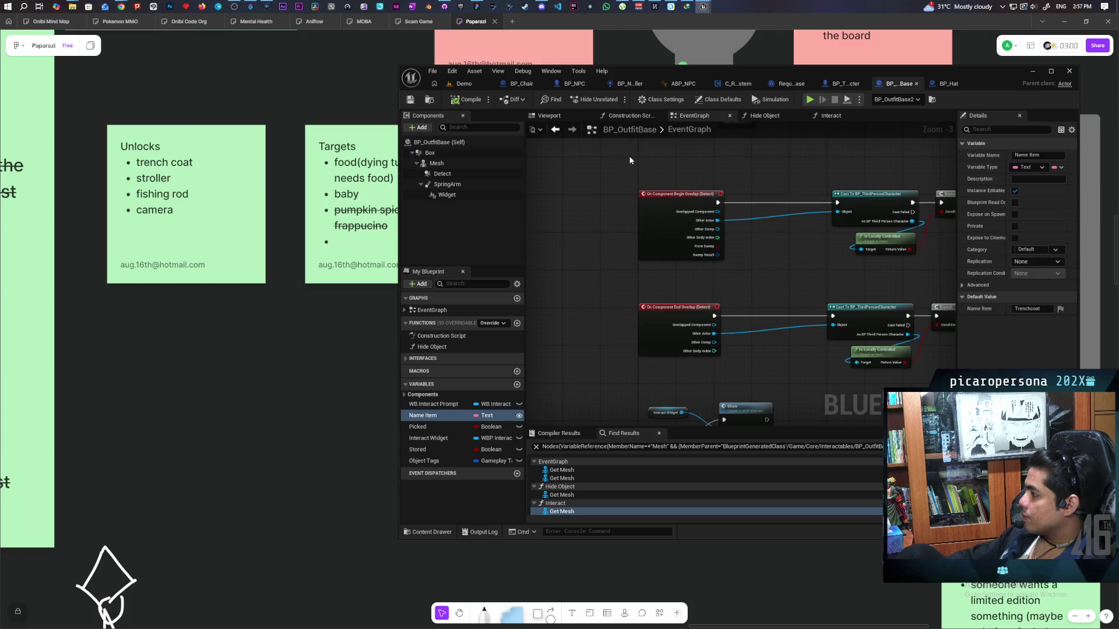
left_click(561, 116)
mouse_move(758, 290)
left_mouse_down()
mouse_move(757, 274)
mouse_move(786, 314)
left_mouse_up()
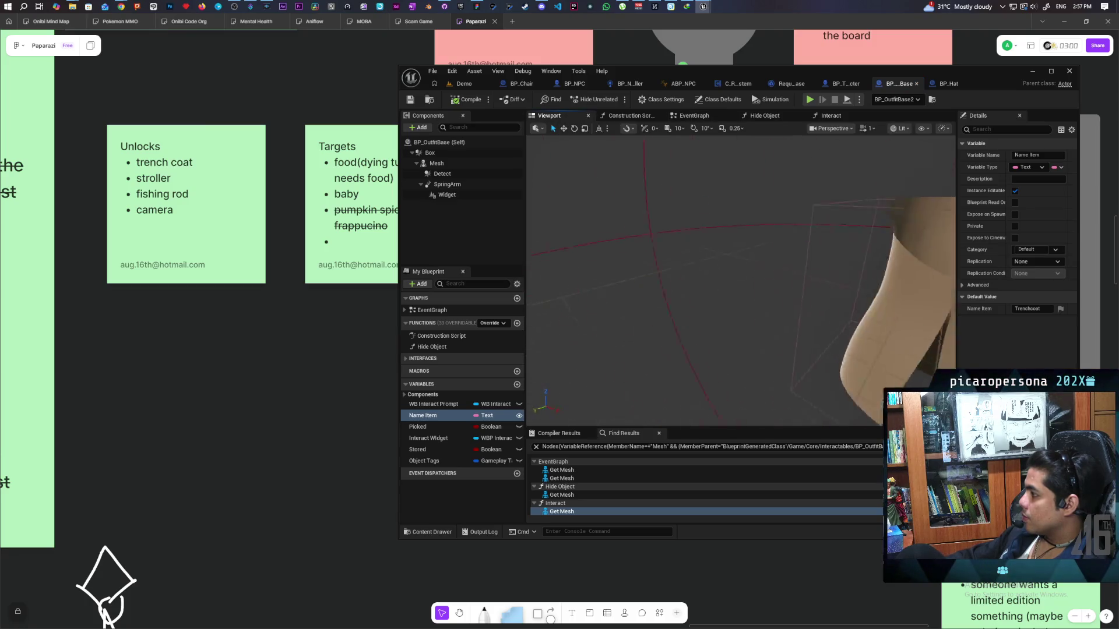
scroll(742, 282, "down", 3)
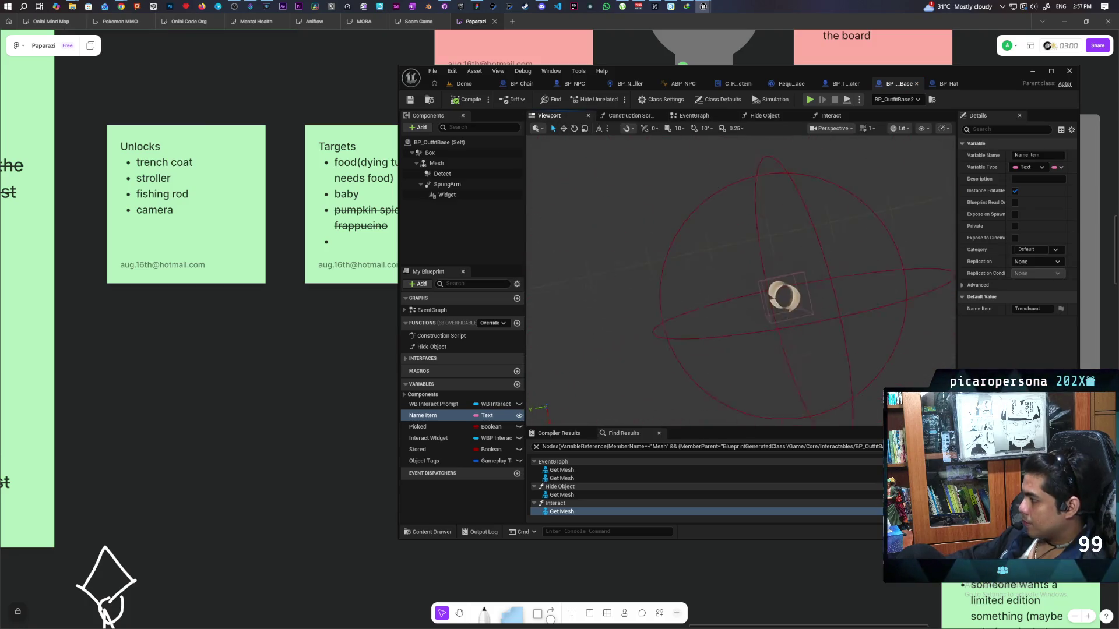
mouse_move(740, 280)
left_mouse_down()
mouse_move(752, 286)
mouse_move(758, 274)
mouse_move(760, 265)
mouse_move(746, 292)
mouse_move(740, 280)
mouse_move(761, 262)
mouse_move(755, 236)
mouse_move(768, 242)
mouse_move(749, 295)
left_mouse_up()
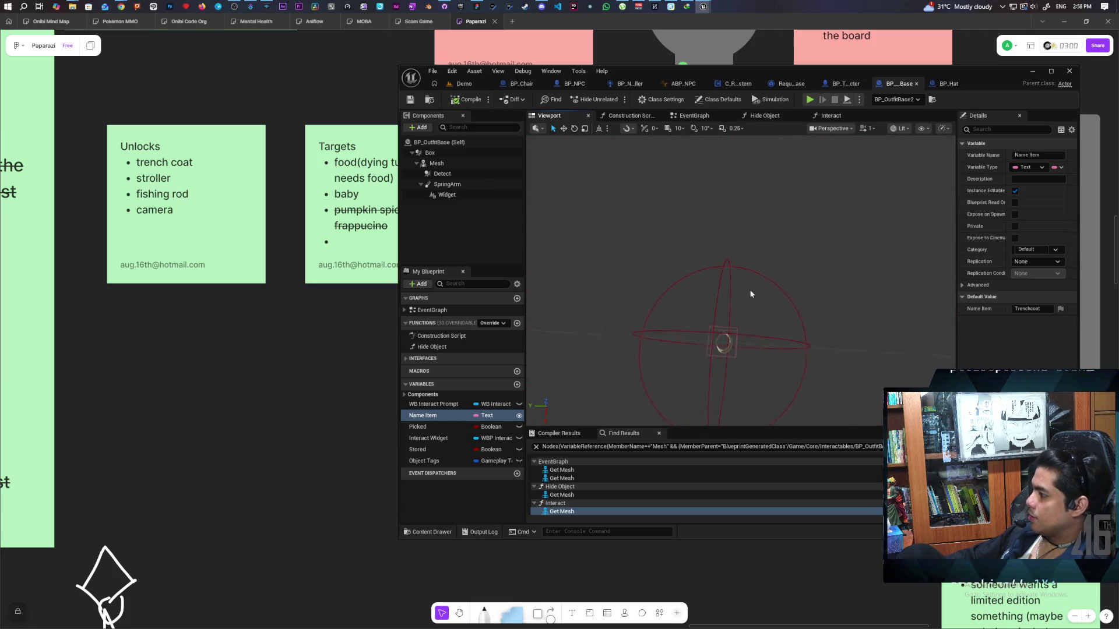
left_click(739, 327)
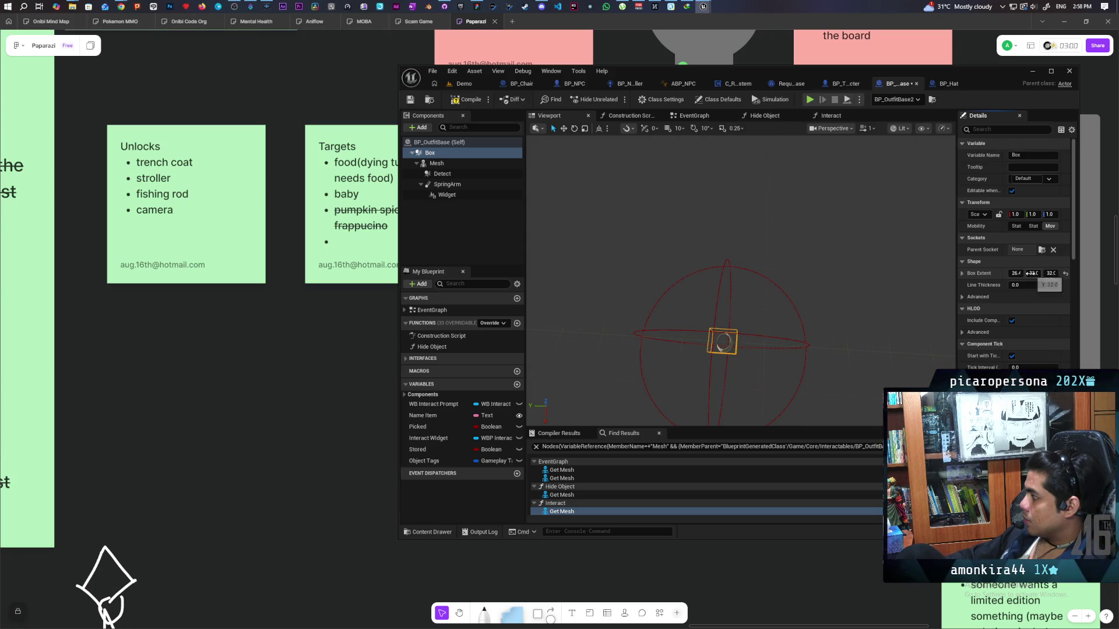
left_click_drag(1033, 274, 1031, 274)
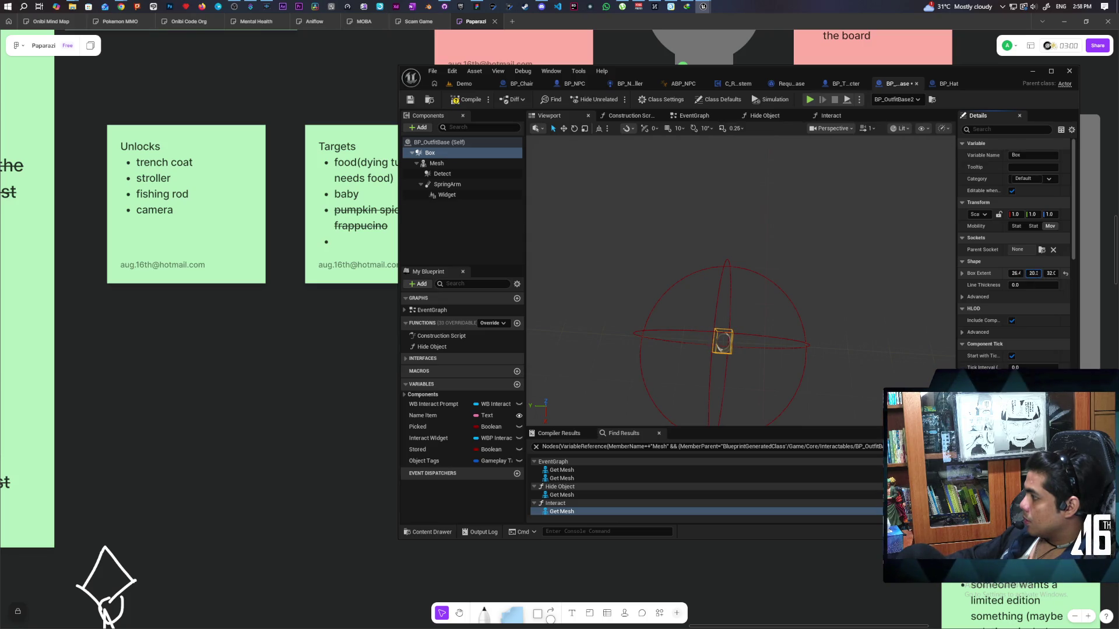
mouse_move(722, 376)
left_mouse_down()
mouse_move(719, 333)
mouse_move(746, 326)
mouse_move(731, 341)
mouse_move(740, 335)
mouse_move(722, 330)
left_mouse_up()
left_click(464, 84)
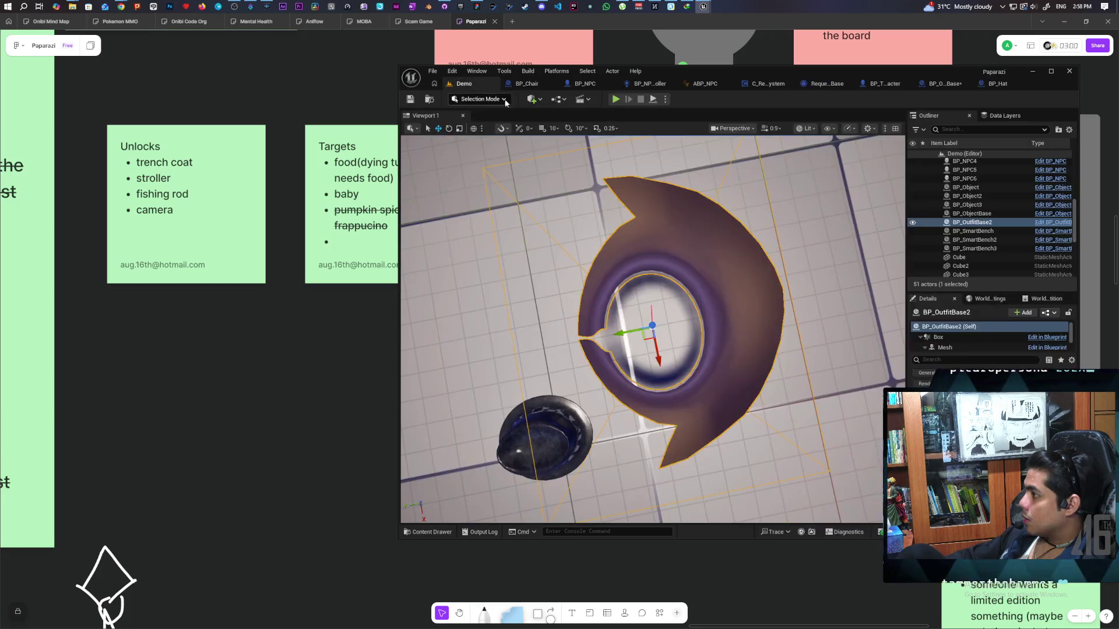
Start a three-client playtest and walk the player around the outfit pickups toward the cats.
left_click(616, 100)
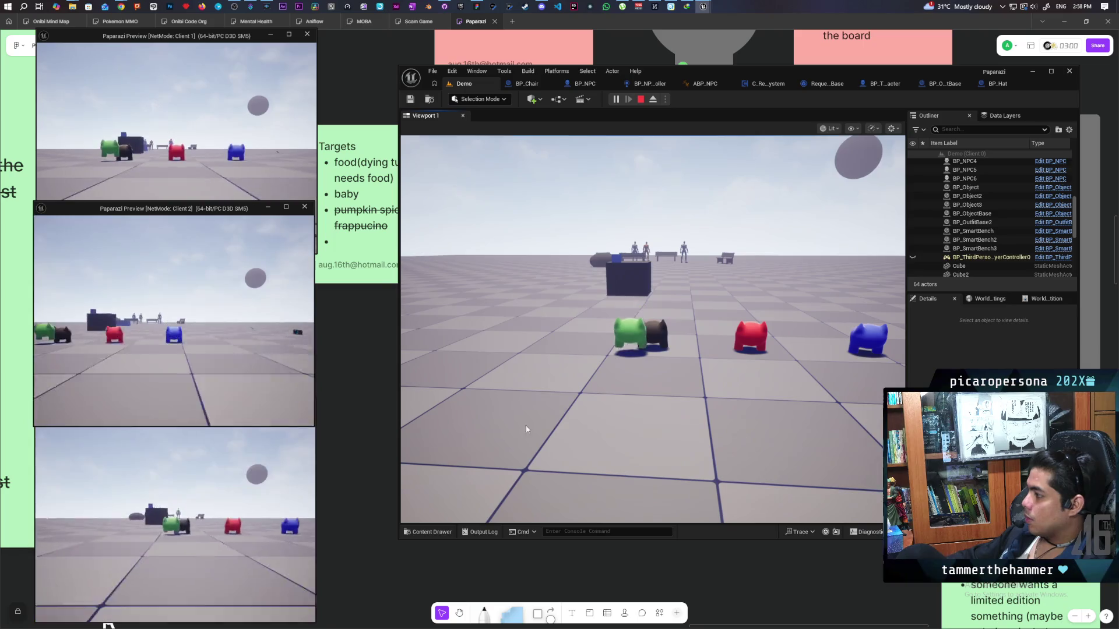
left_click(526, 425)
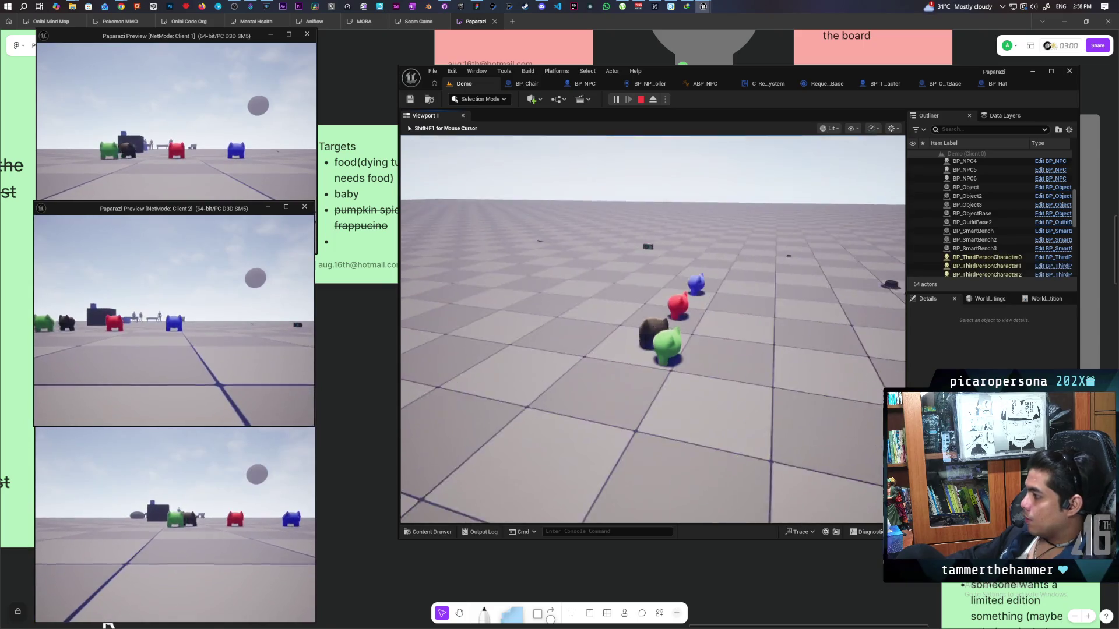
key("w")
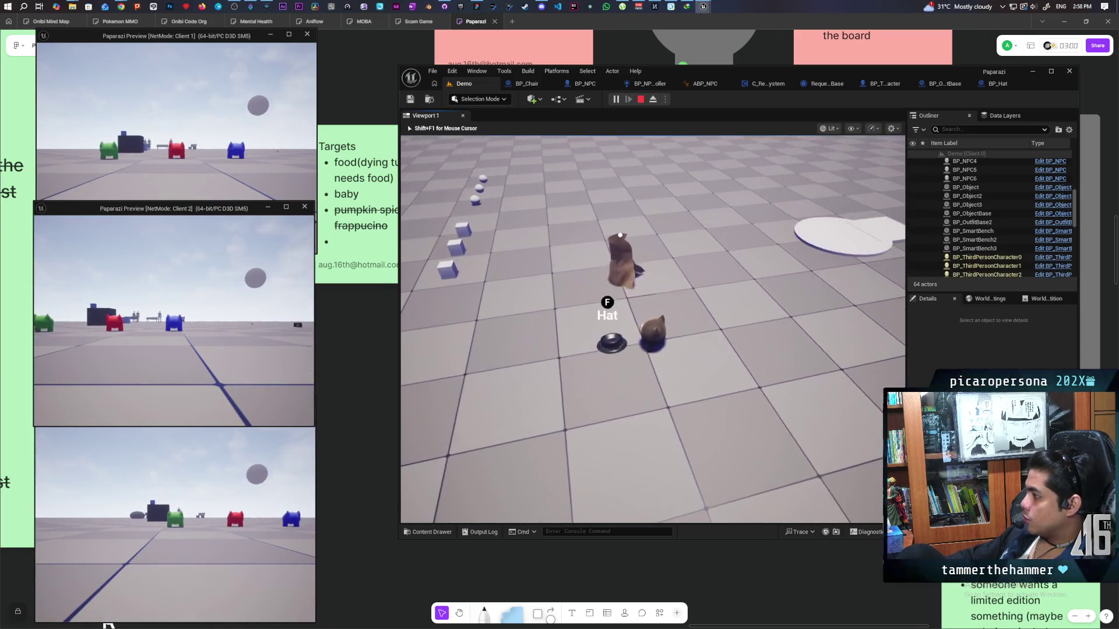
key("w")
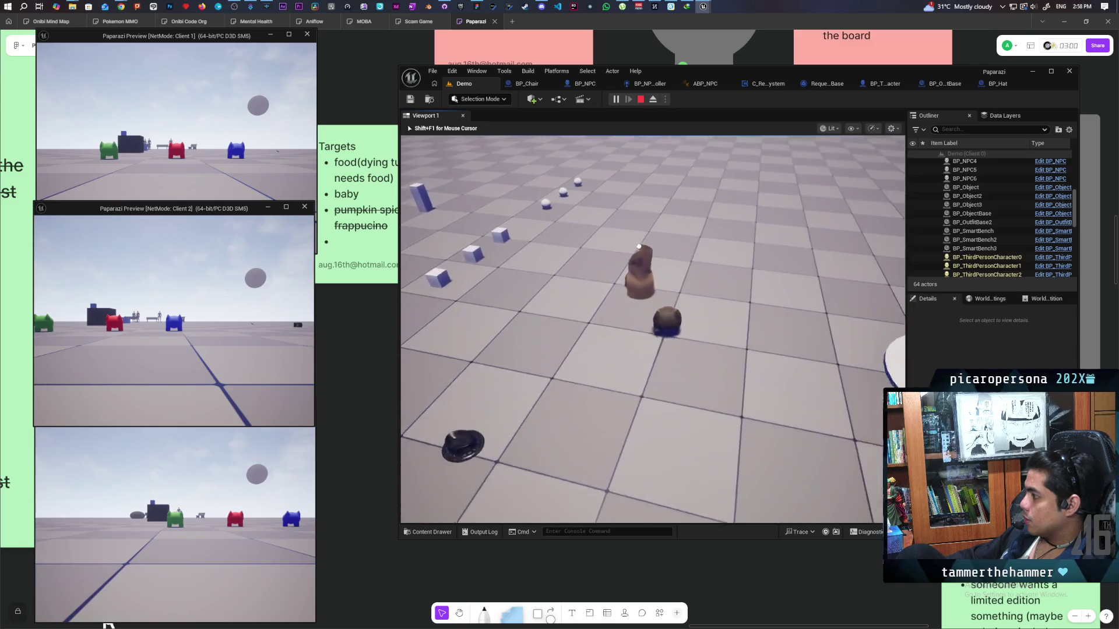
key("w")
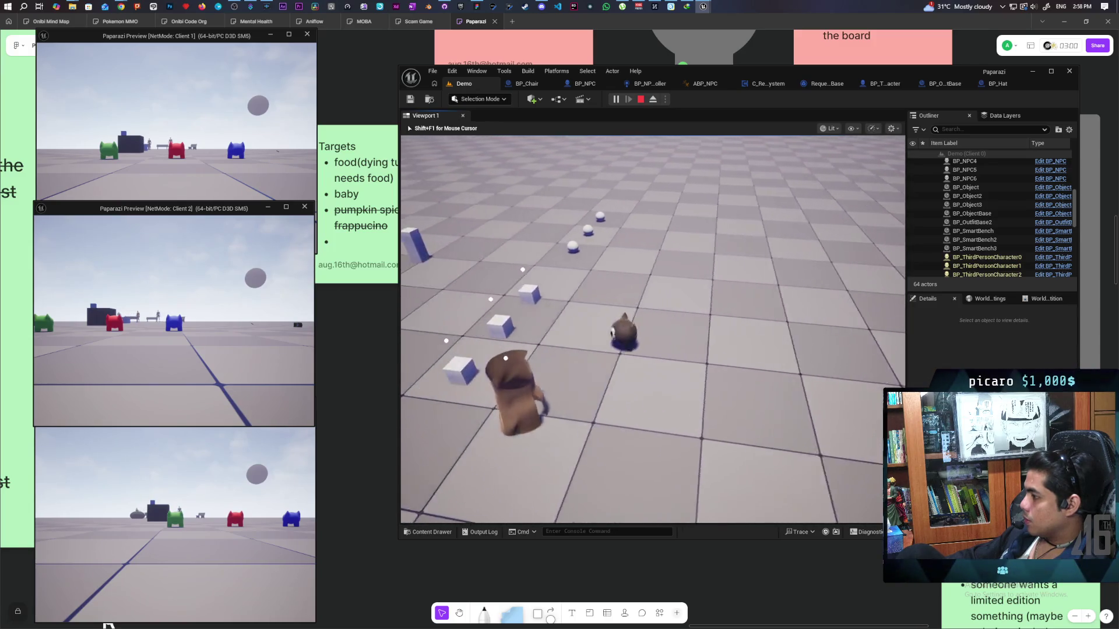
key("w")
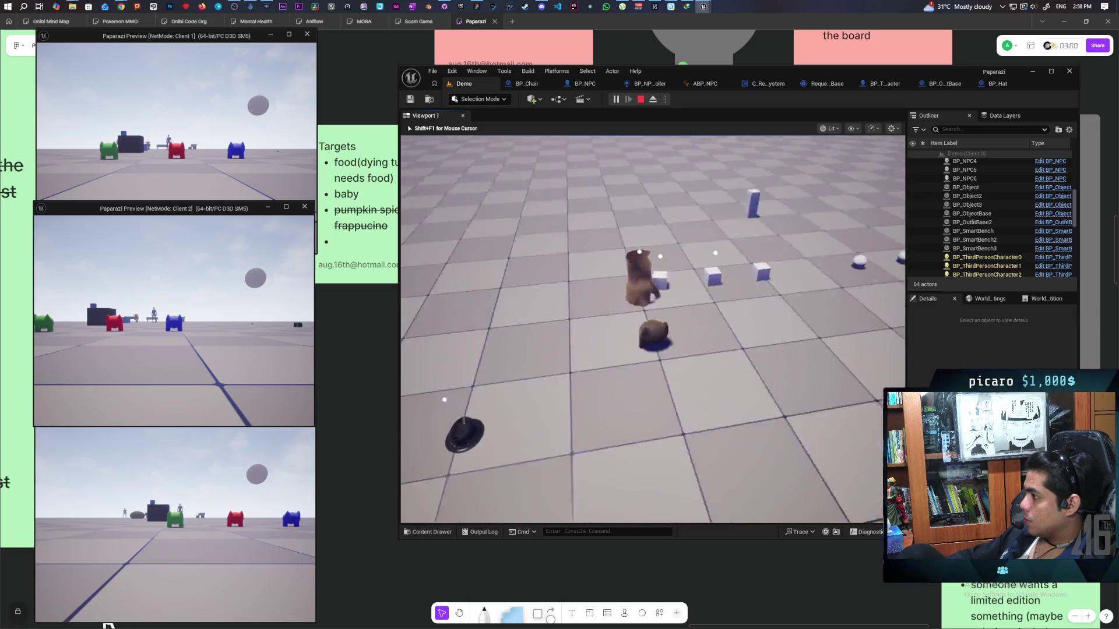
key("w")
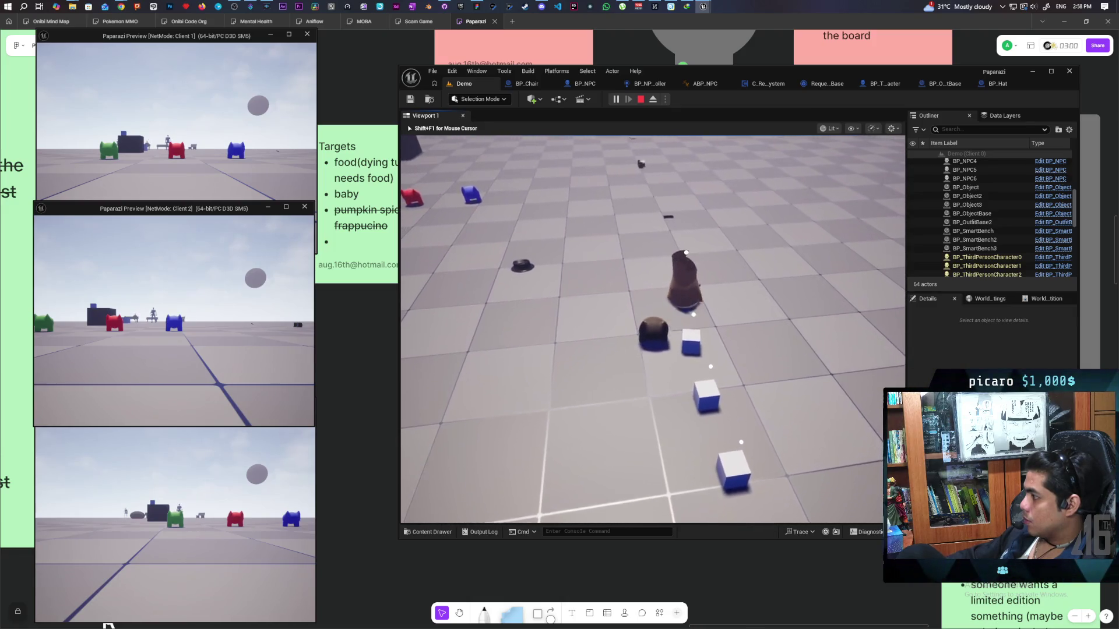
Free the mouse, walk the Client 1 player toward the Trenchcoat pickup, then stop playing.
key("w")
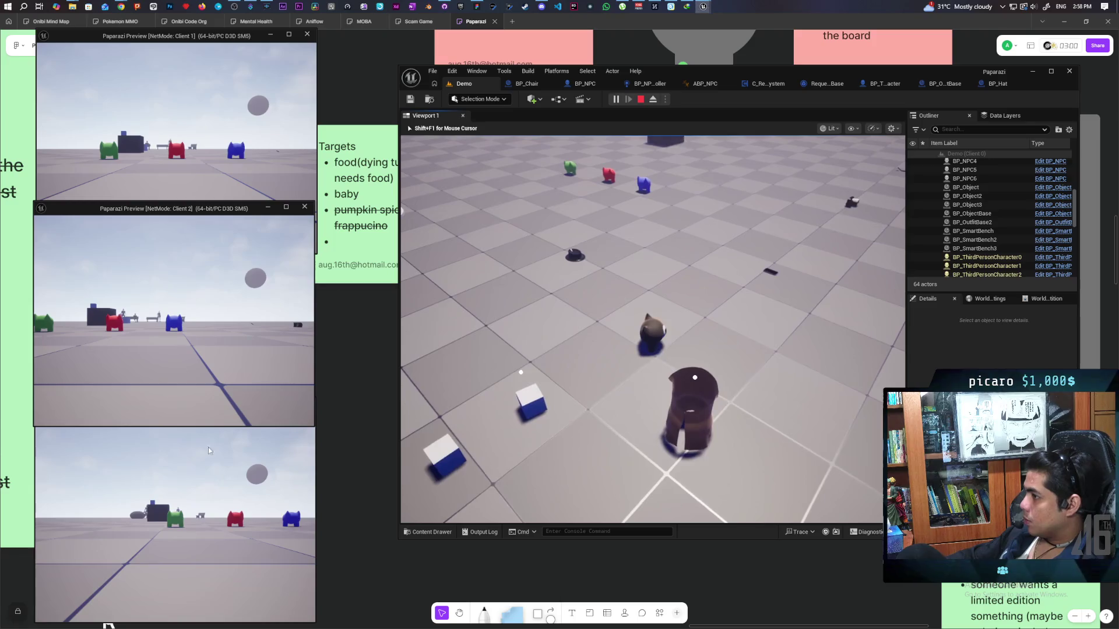
key("shift+F1")
left_click(197, 137)
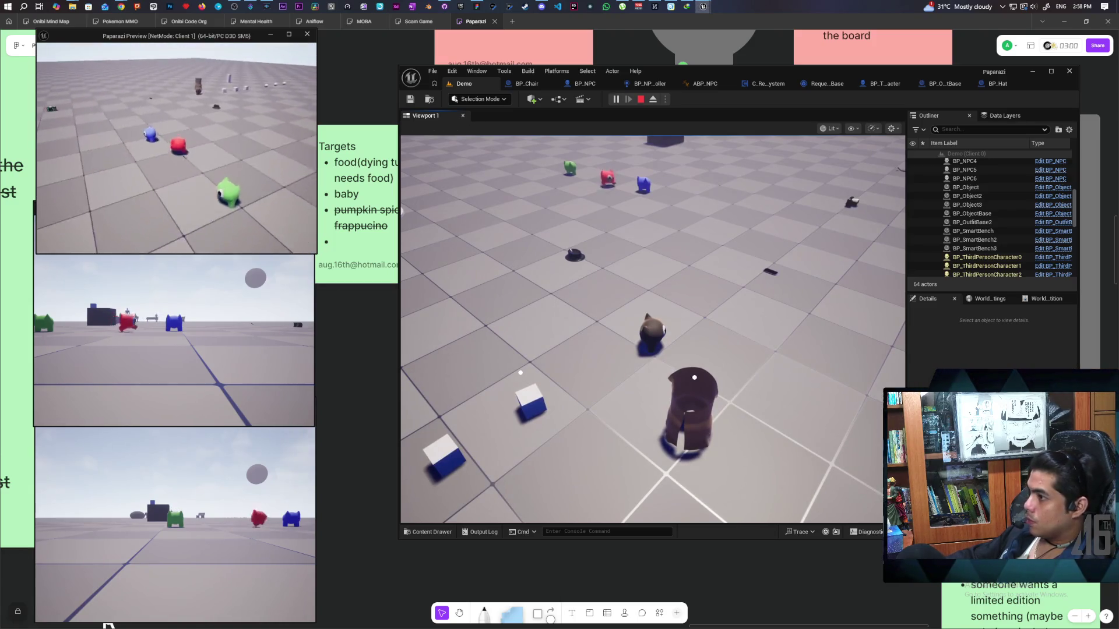
key("w")
key("w")
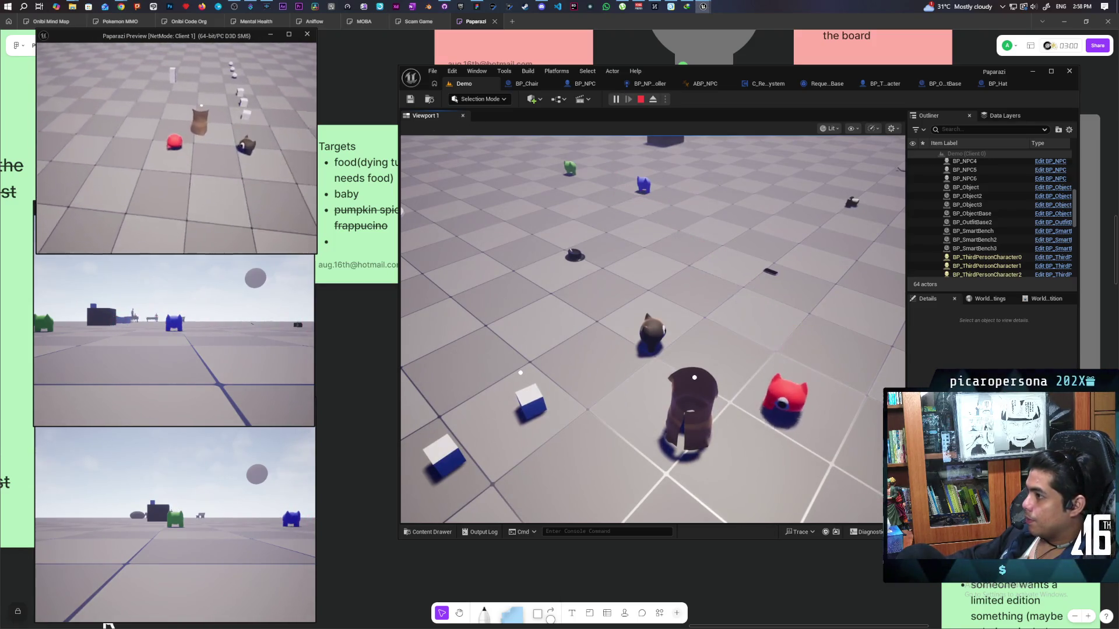
key("w")
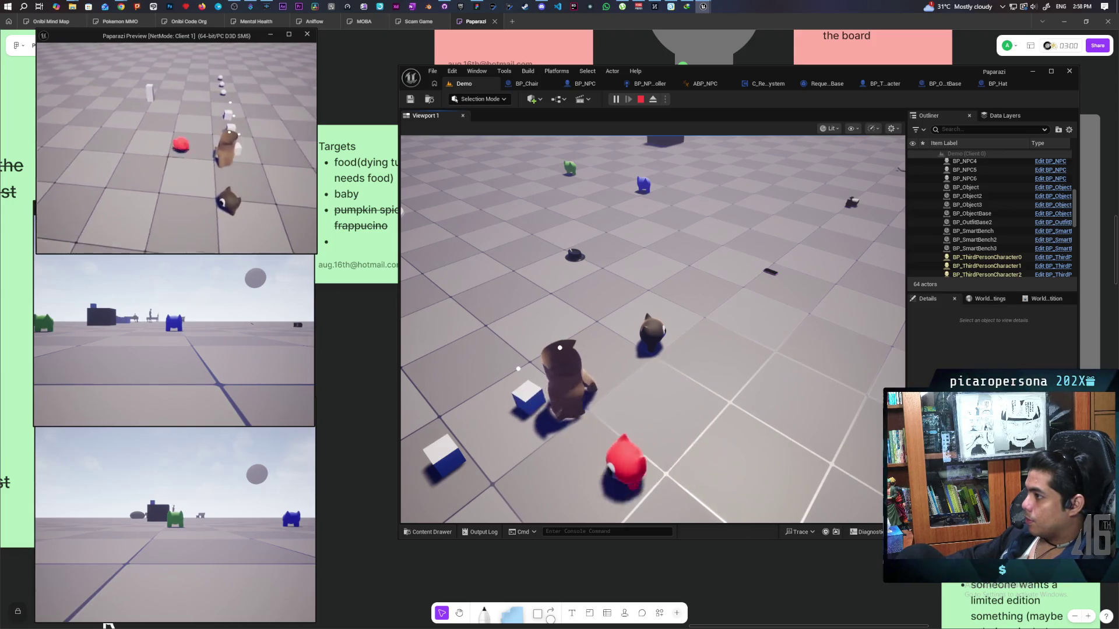
key("w")
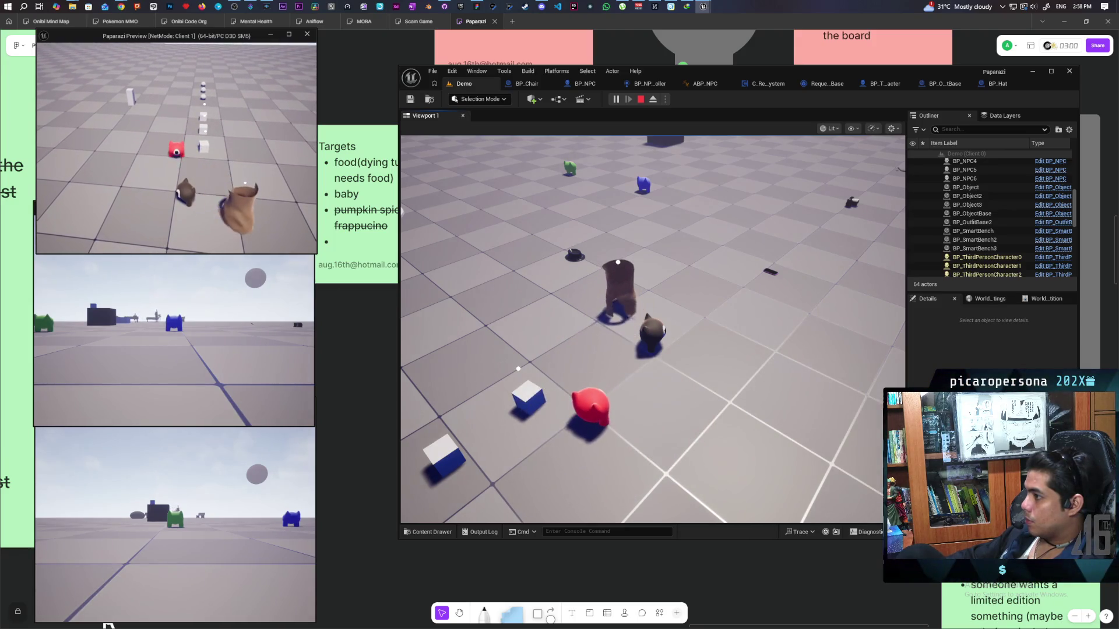
key("Escape")
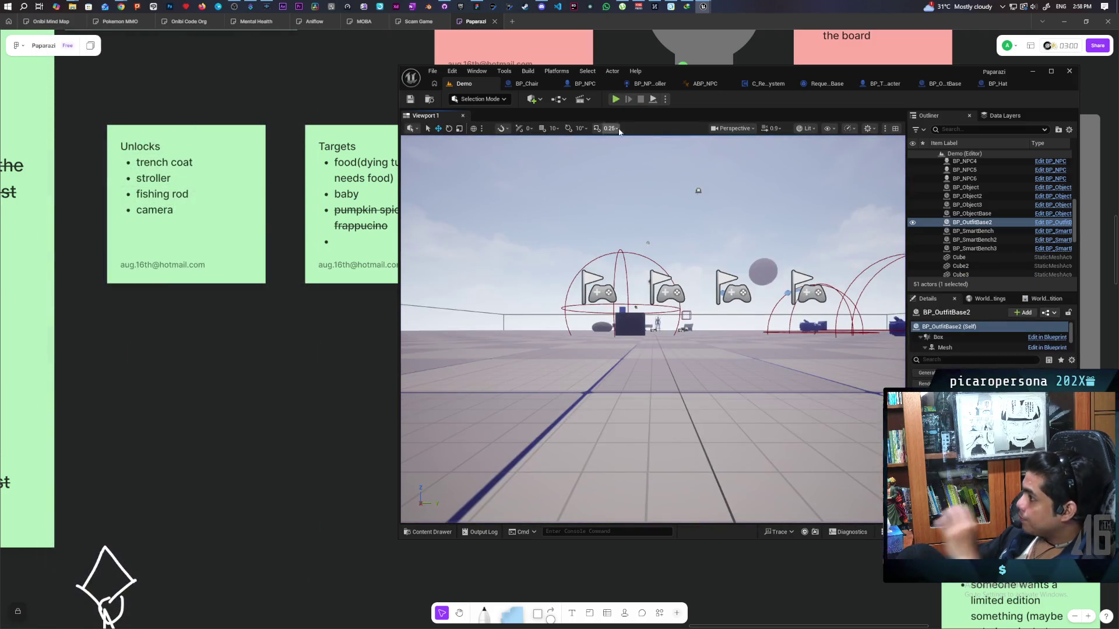
Recompile the BP_OutfitBase outfit pickup Blueprint.
left_click(941, 83)
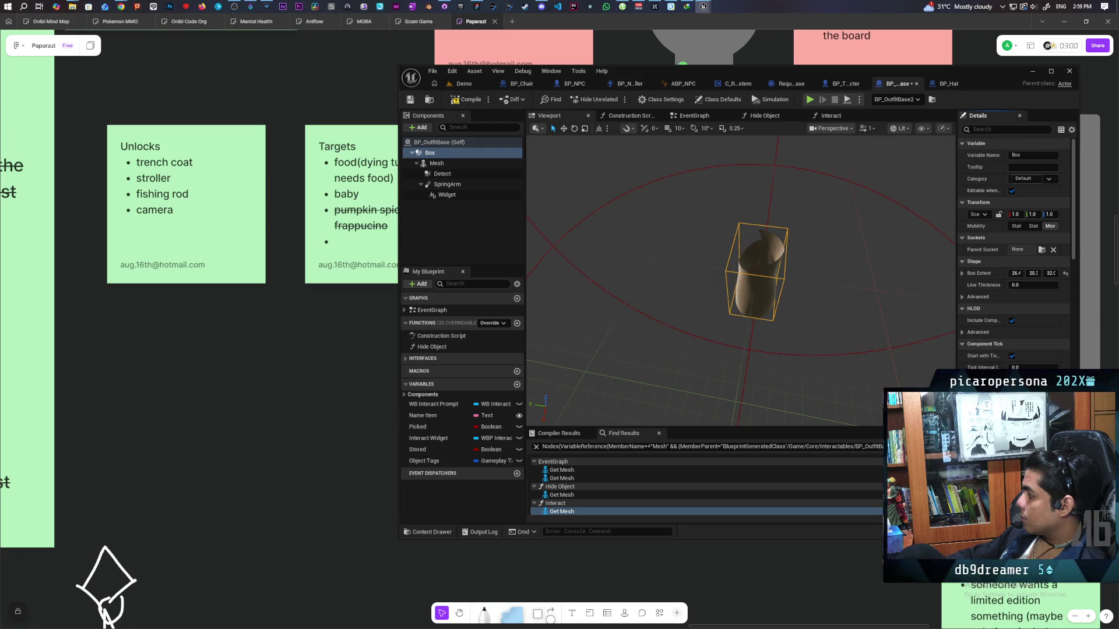
left_click(457, 101)
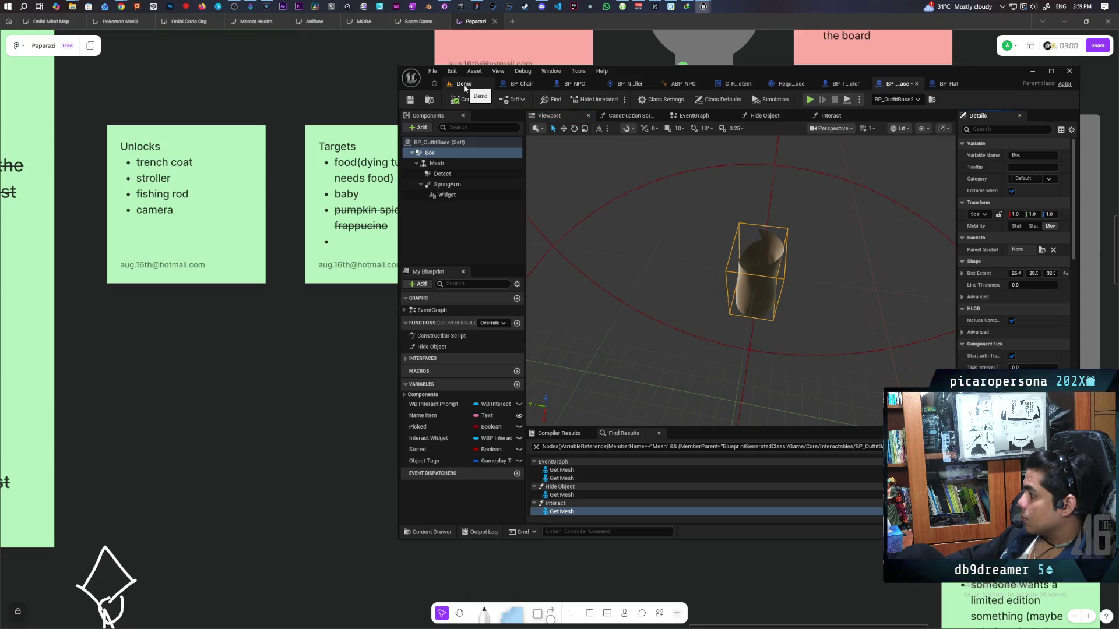
left_click(464, 85)
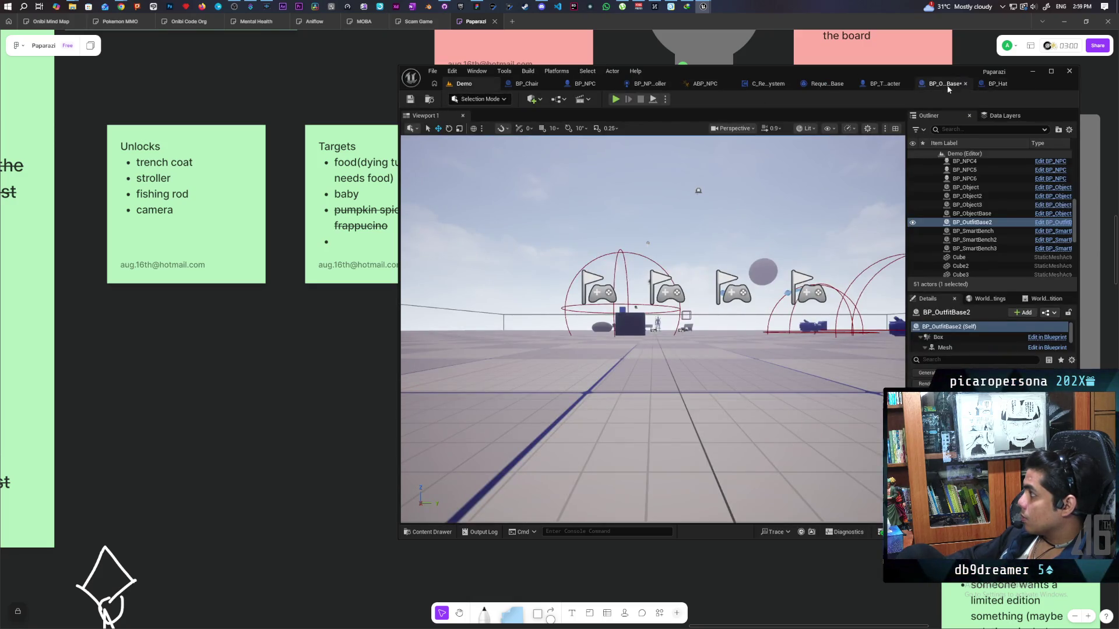
left_click(951, 85)
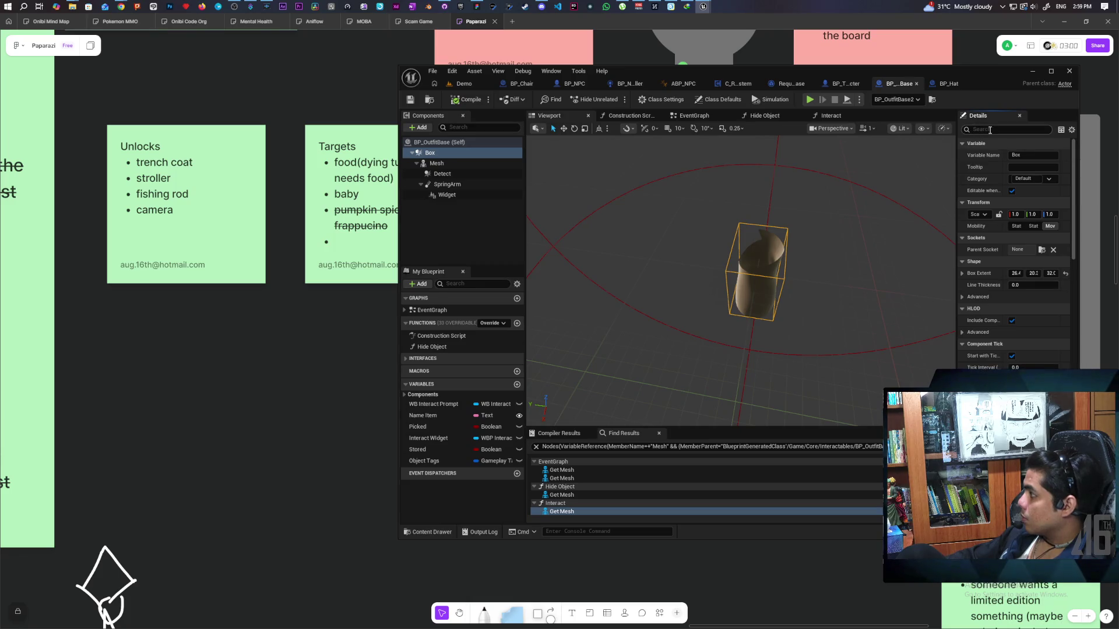
Keep Physics Replication at Predictive Interpolation in Class Defaults, then launch a three-client playtest.
left_click(439, 142)
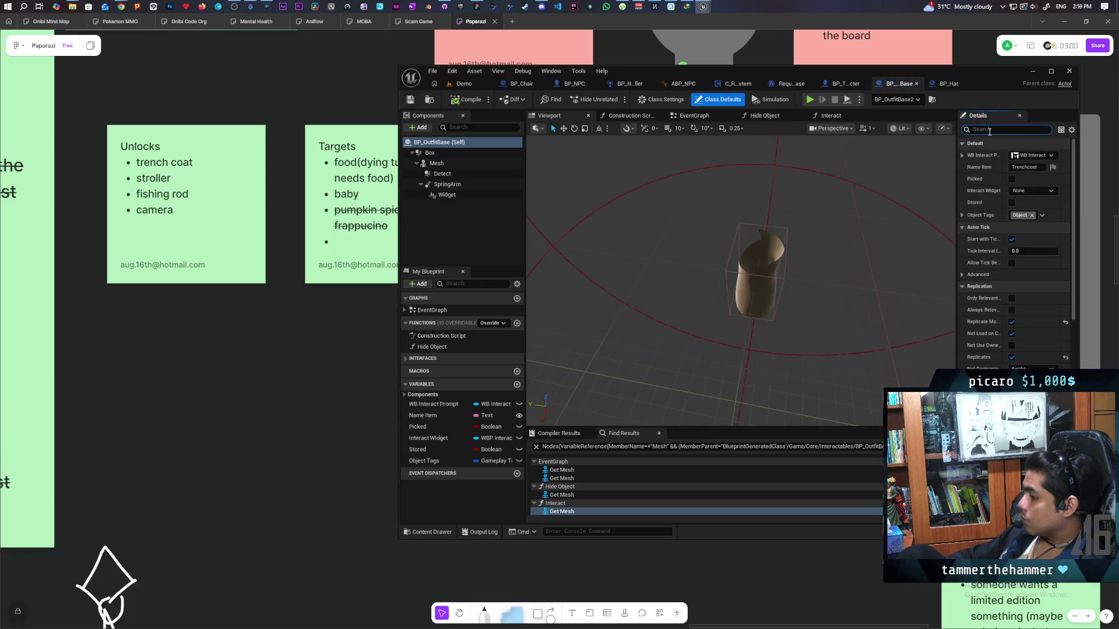
type("repli")
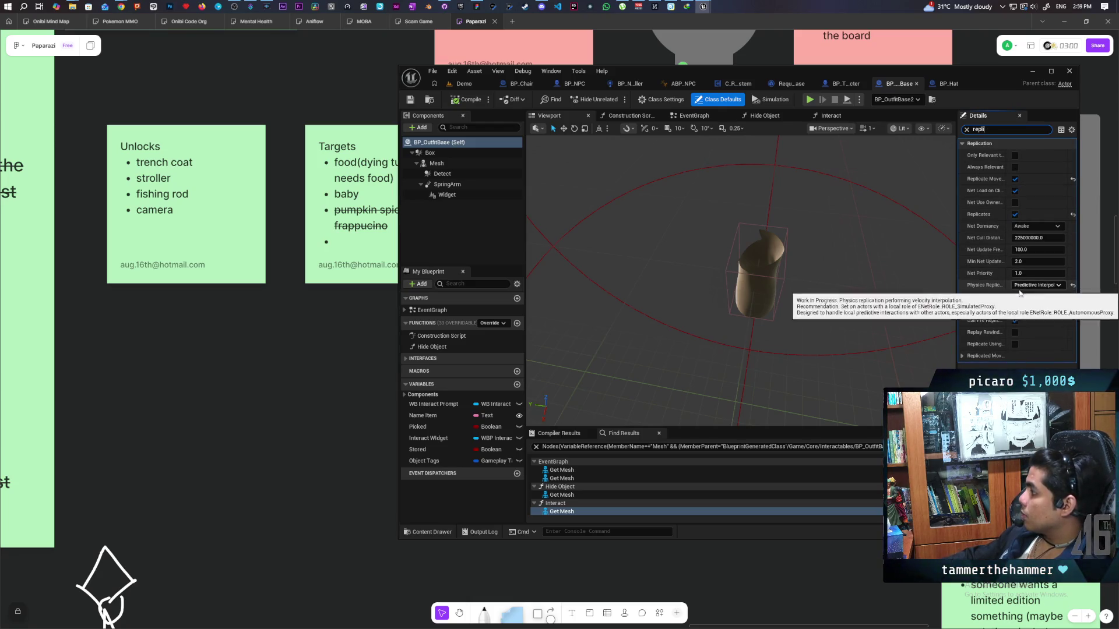
left_click(1040, 286)
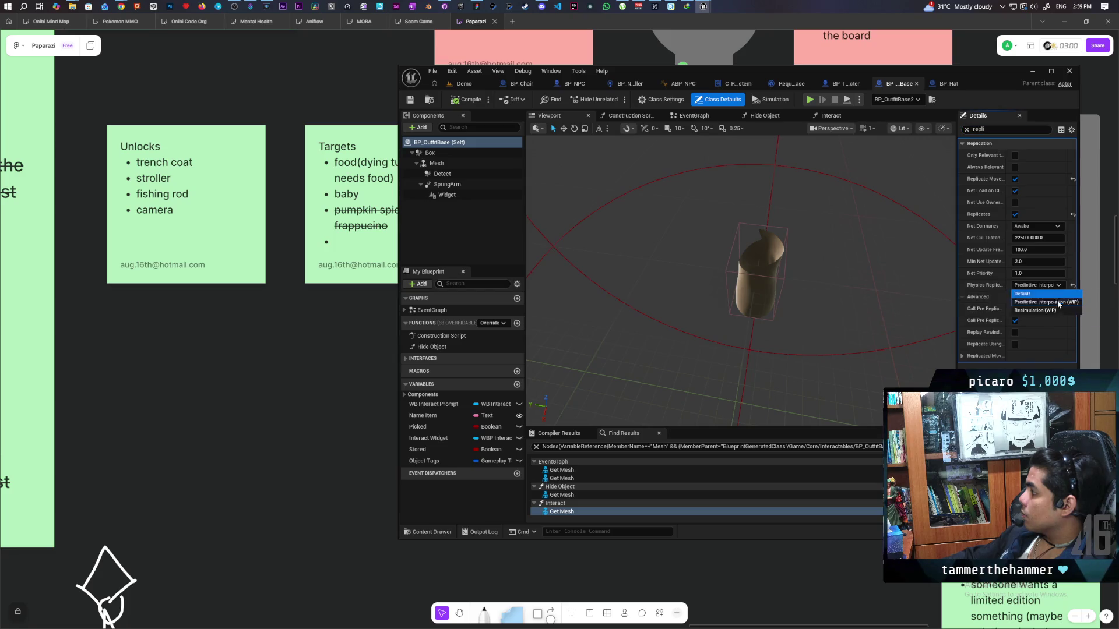
left_click(992, 296)
left_click(459, 84)
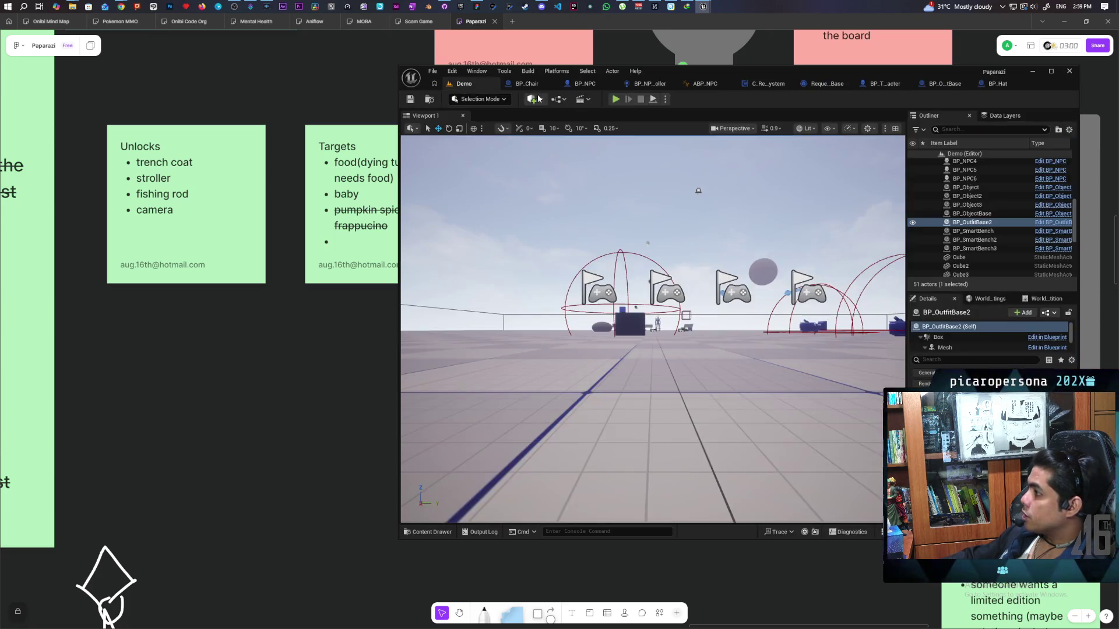
left_click(616, 99)
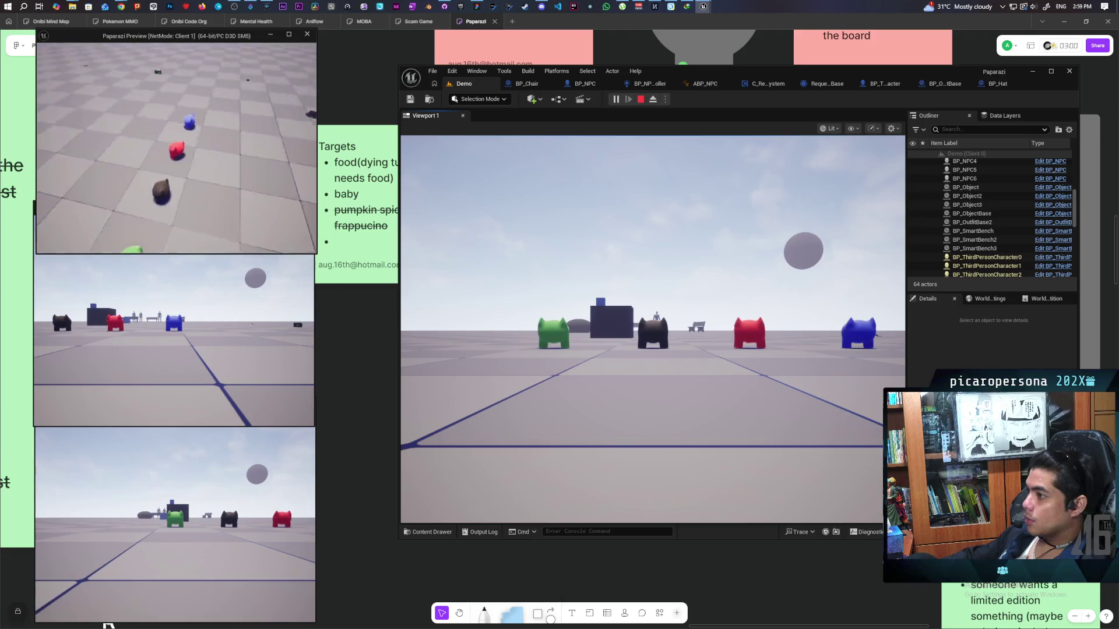
Circle the red player around the Trenchcoat pickup in Client 1, then switch to Client 2.
key("w")
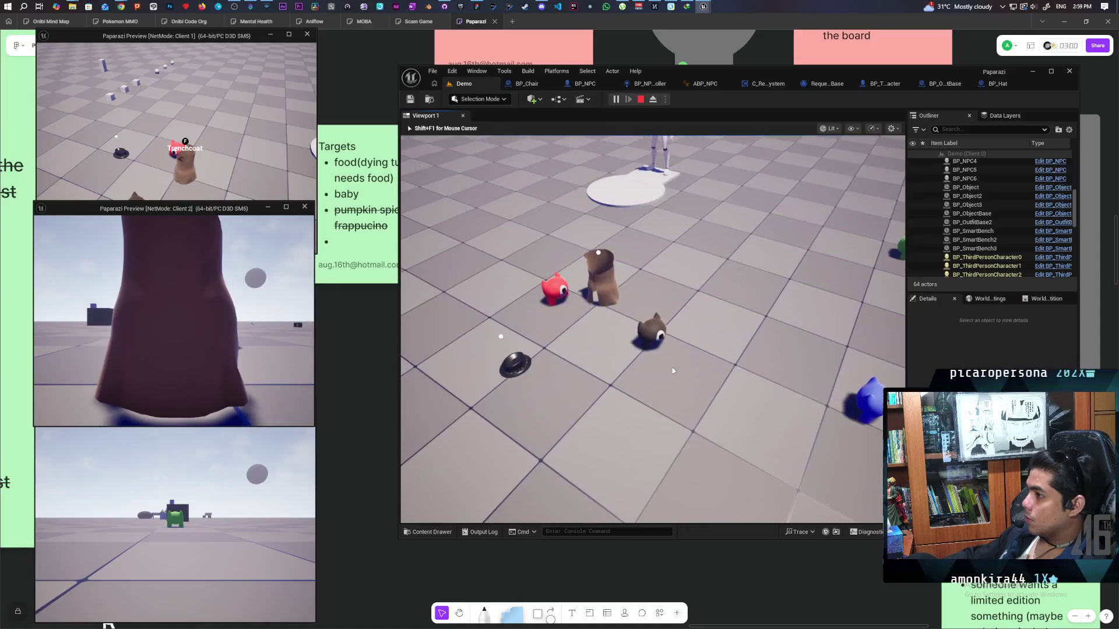
key("w")
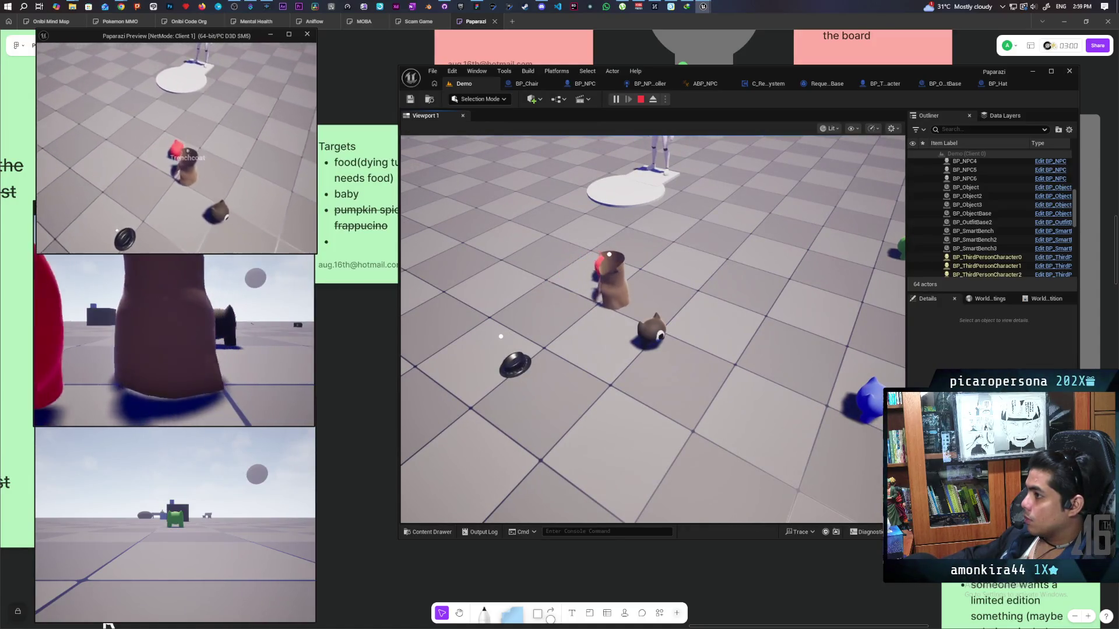
key("w")
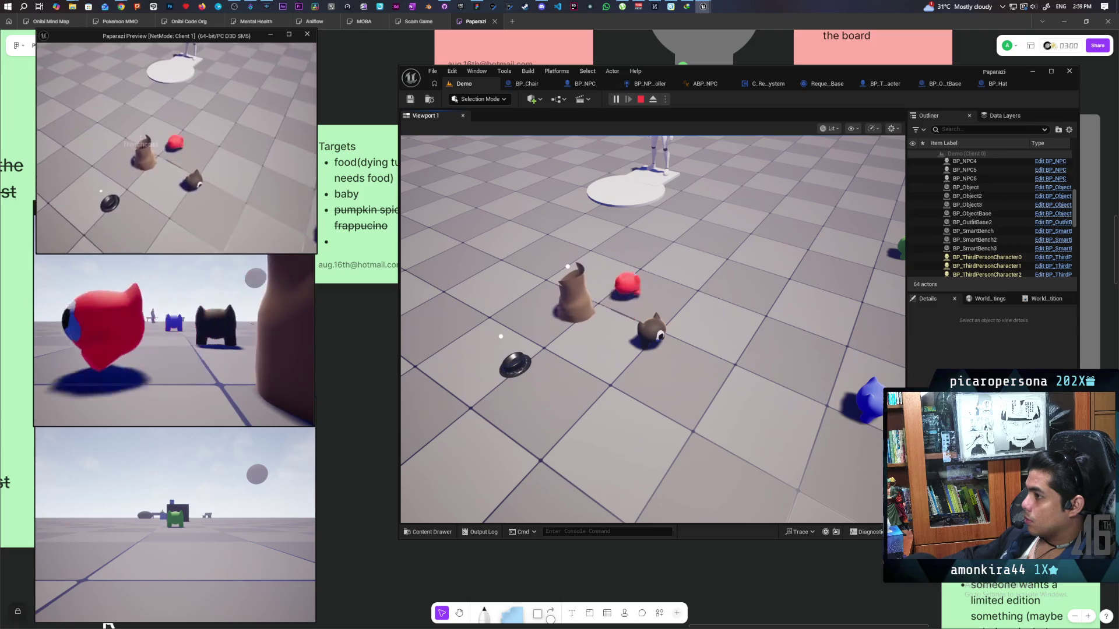
key("w")
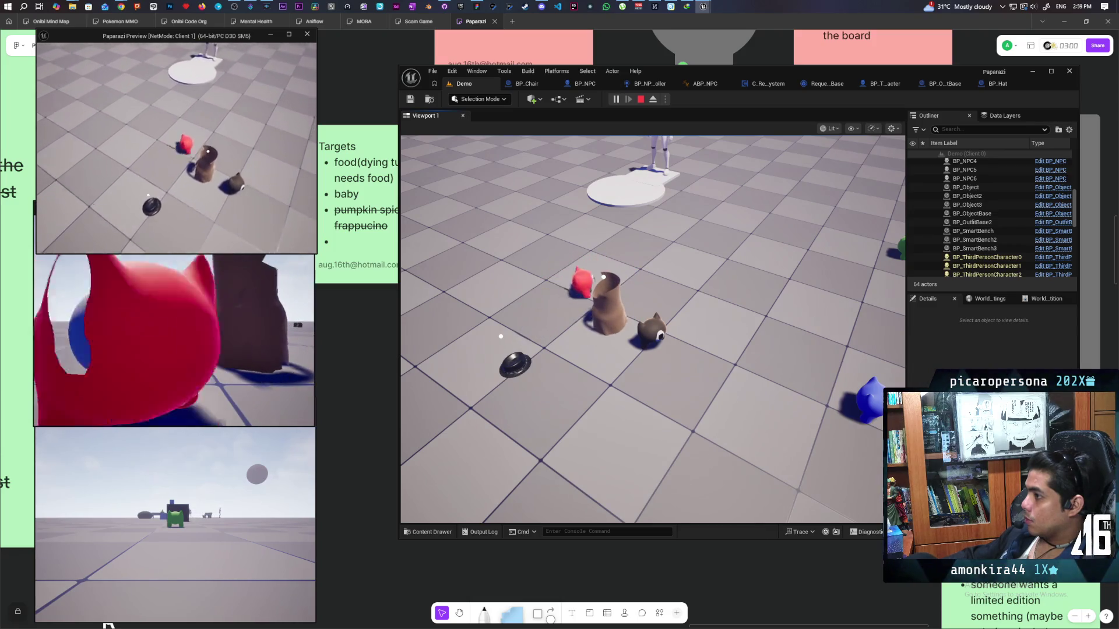
key("w")
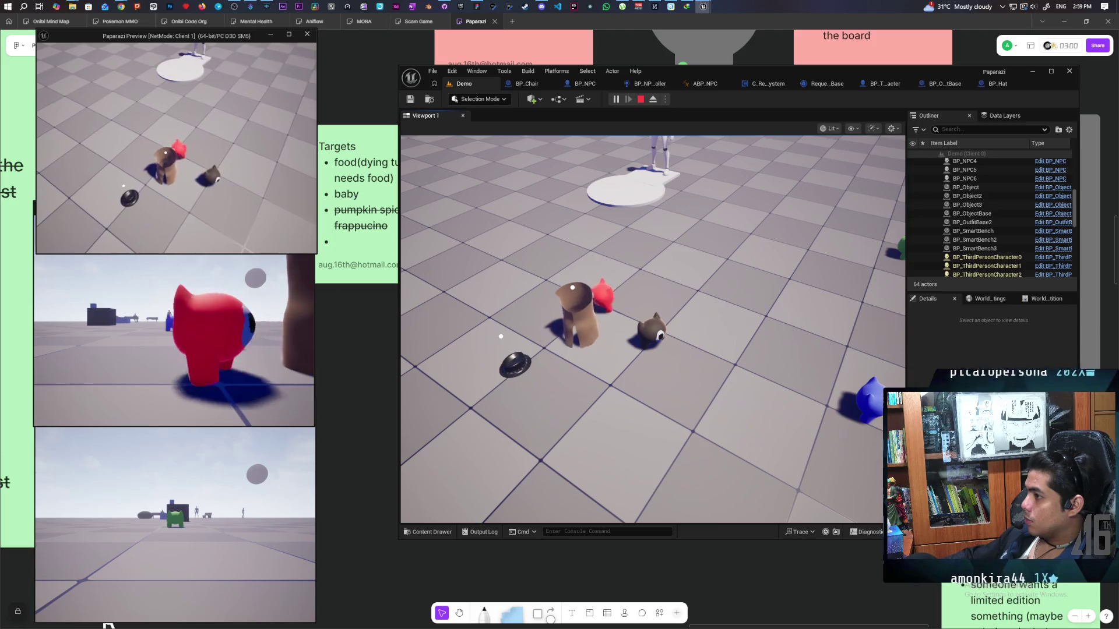
key("w")
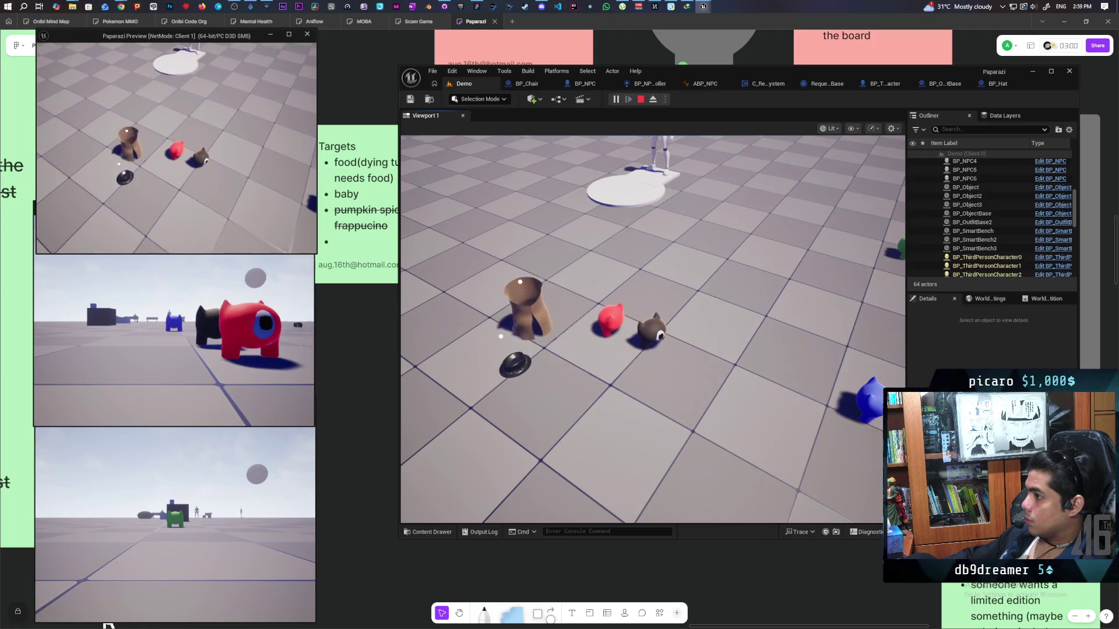
key("w")
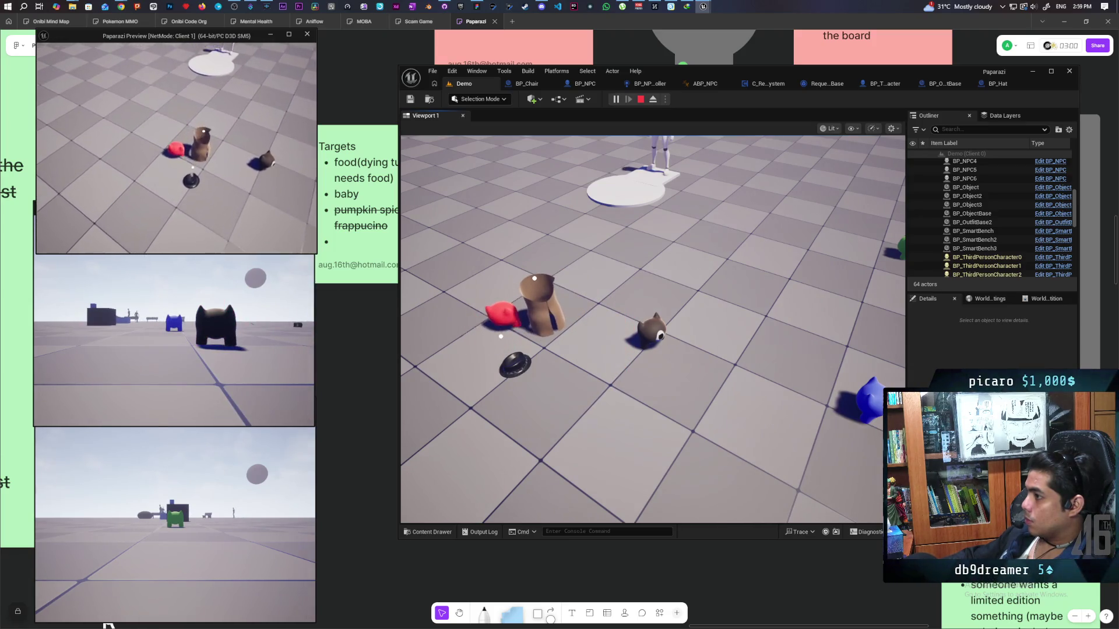
key("alt+Tab")
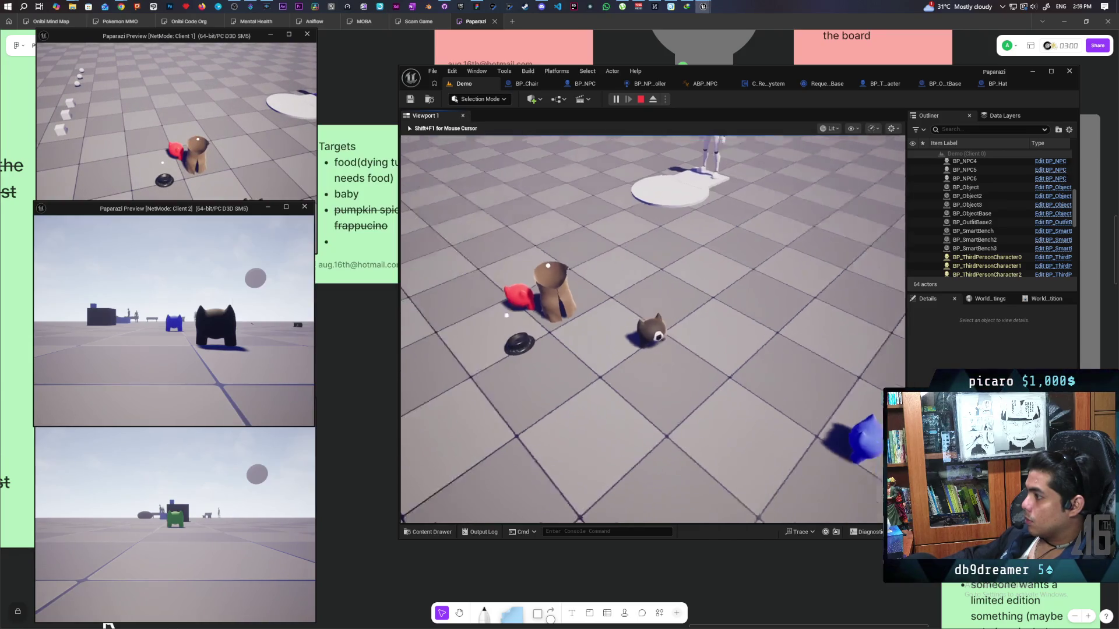
mouse_move(653, 330)
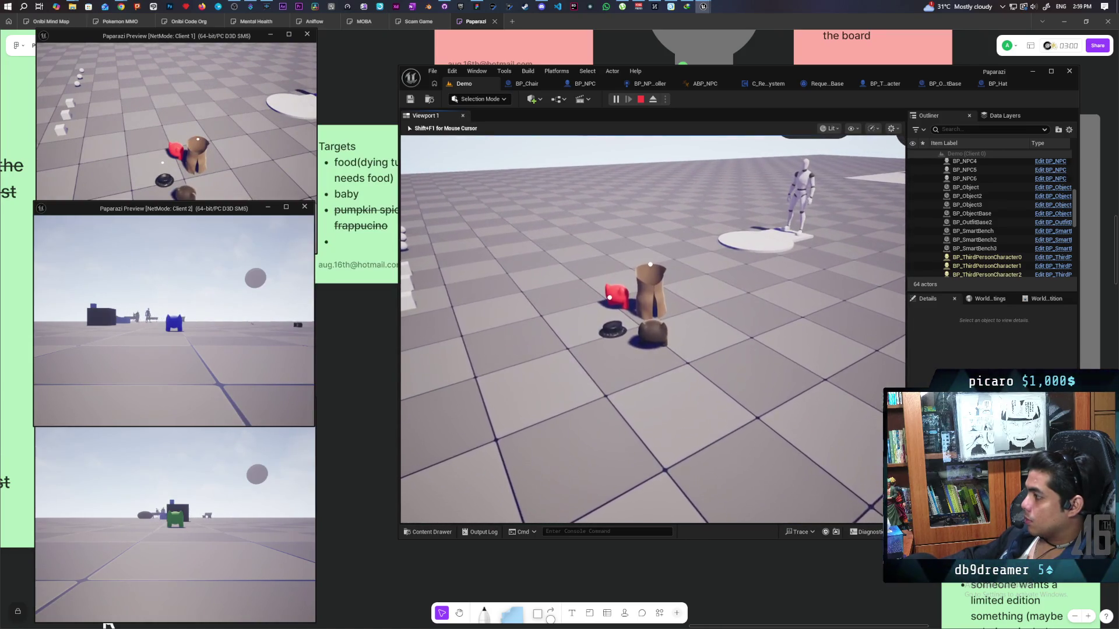
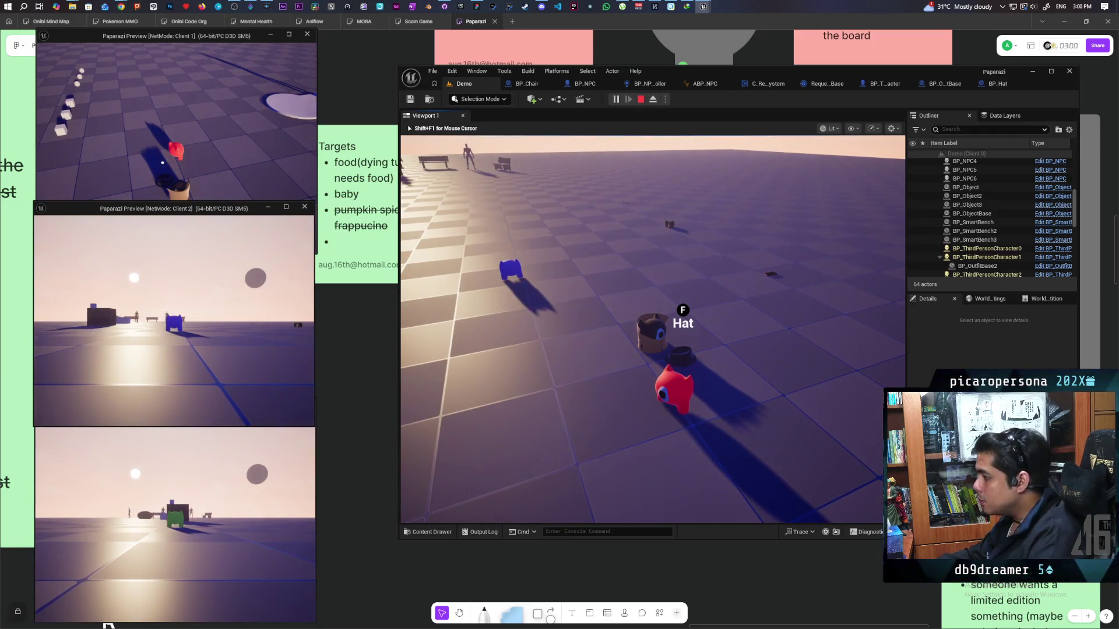
End the running multiplayer play session and bring up the third-person character Blueprint.
key("Escape")
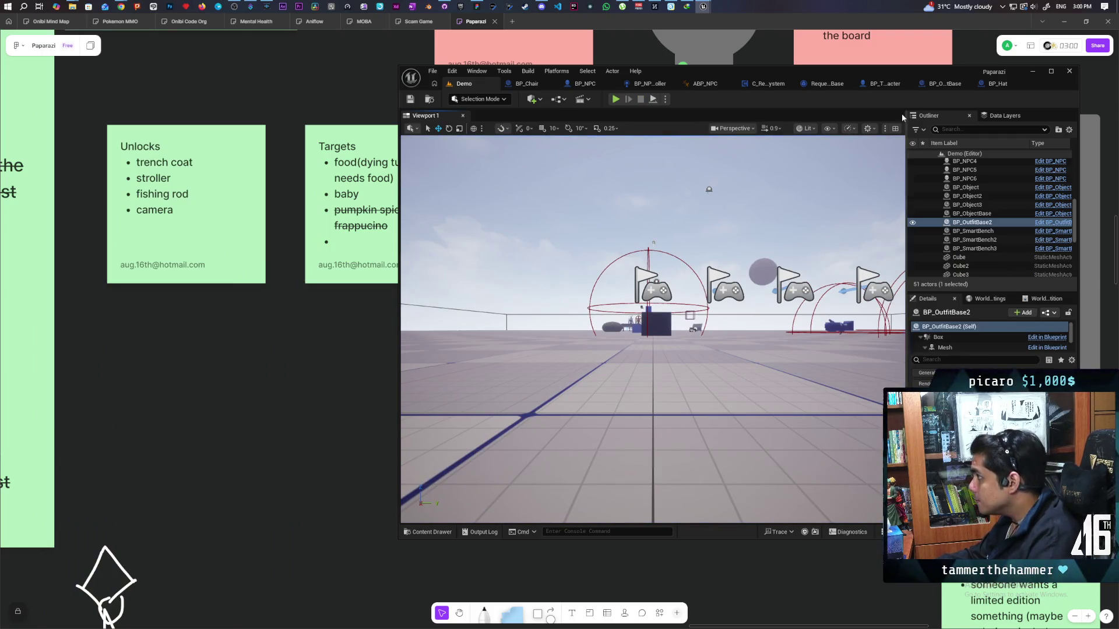
left_click(889, 86)
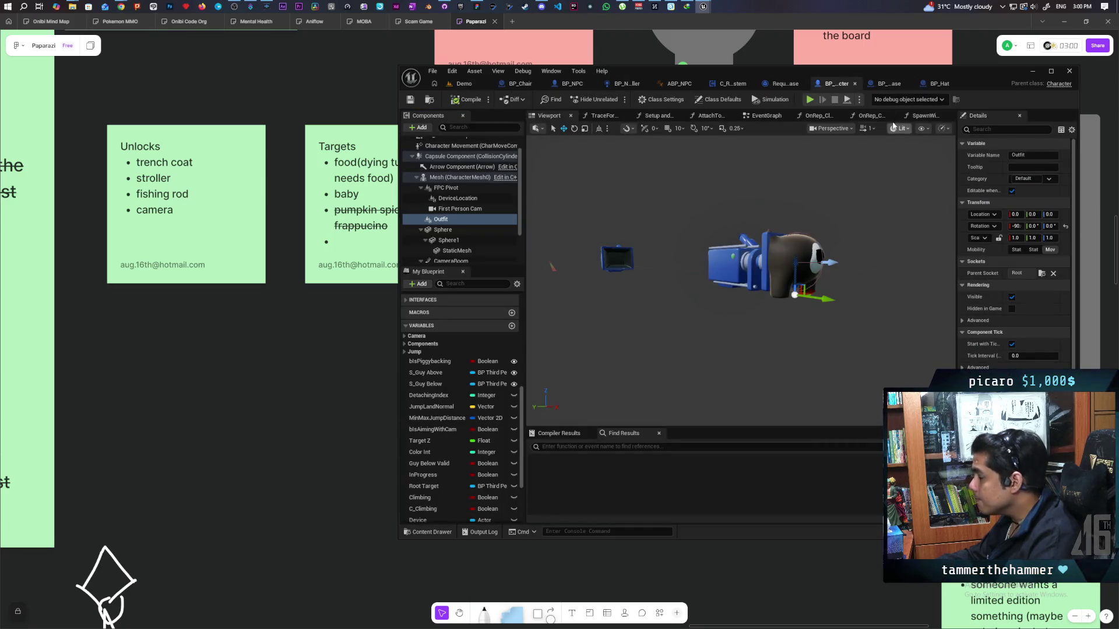
Show the character's Event Graph maximized and pan to the IA_Store and IA_Interact nodes.
left_click(764, 116)
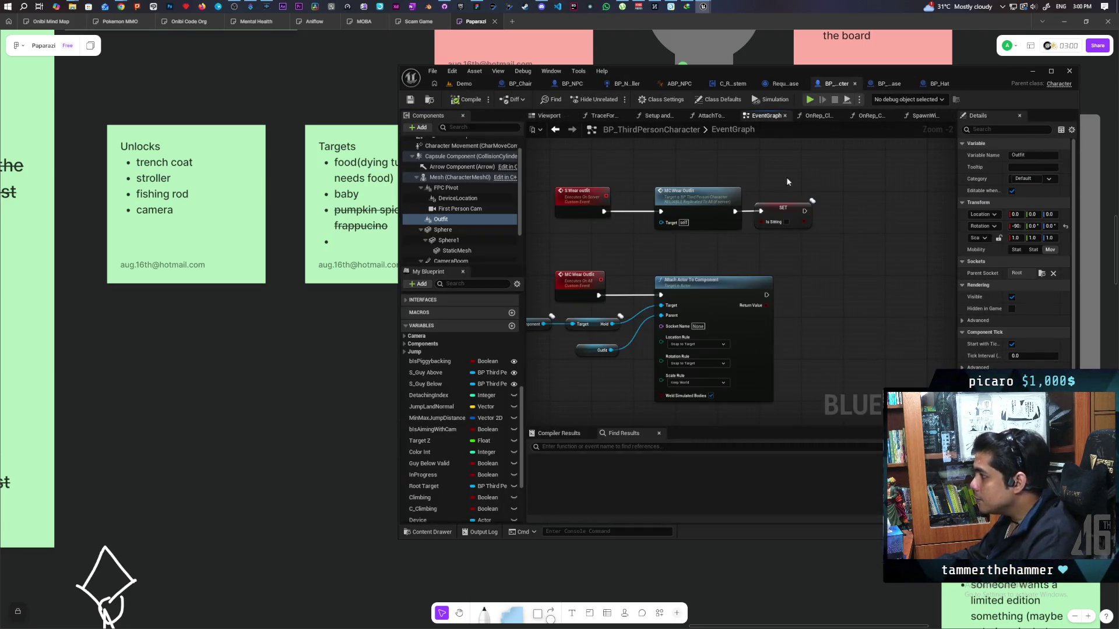
double_click(971, 87)
scroll(579, 234, "down", 5)
scroll(549, 317, "up", 5)
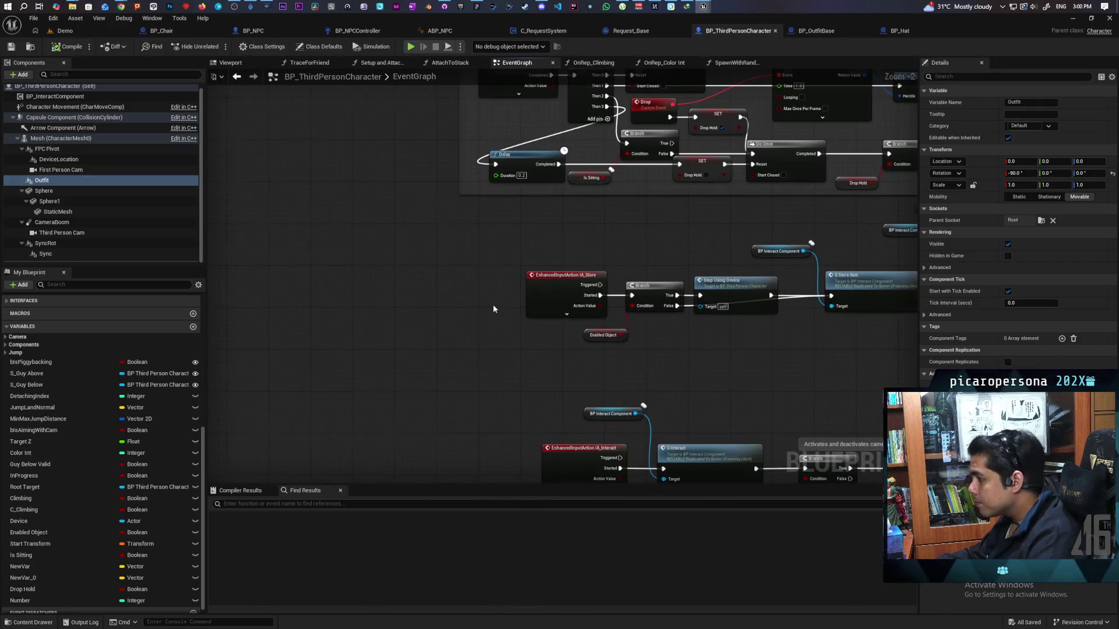
scroll(491, 303, "down", 2)
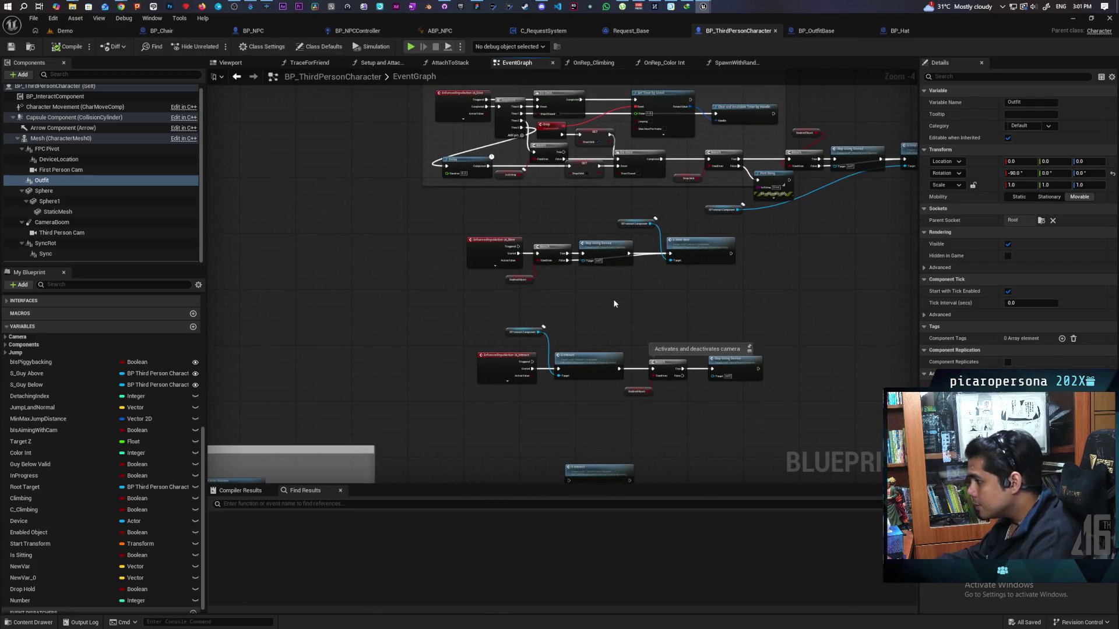
scroll(613, 306, "up", 4)
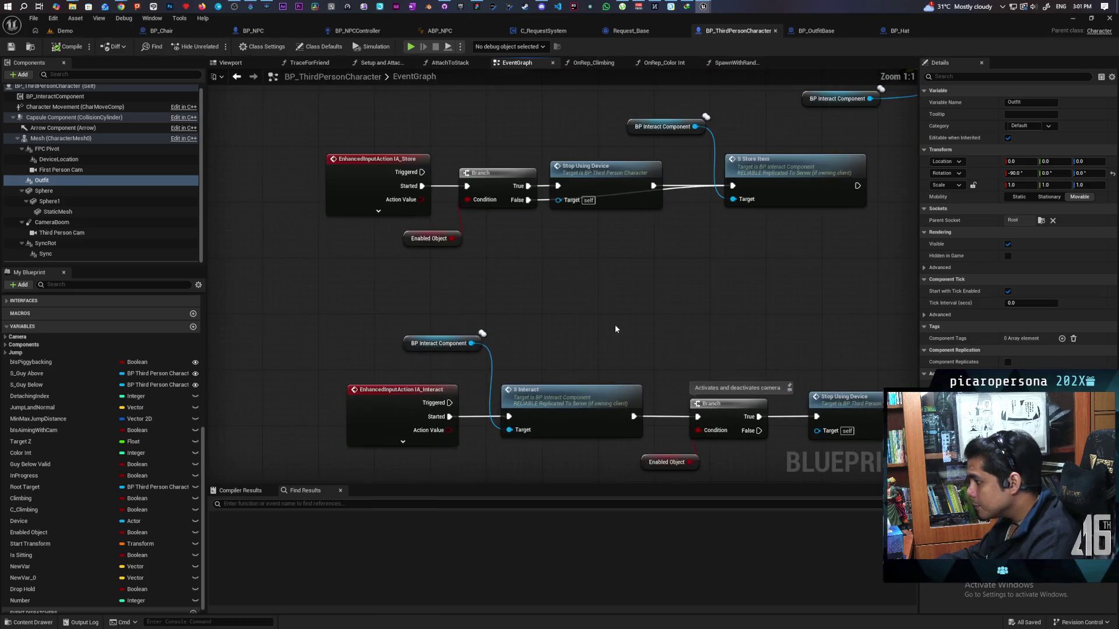
left_click_drag(616, 329, 567, 255)
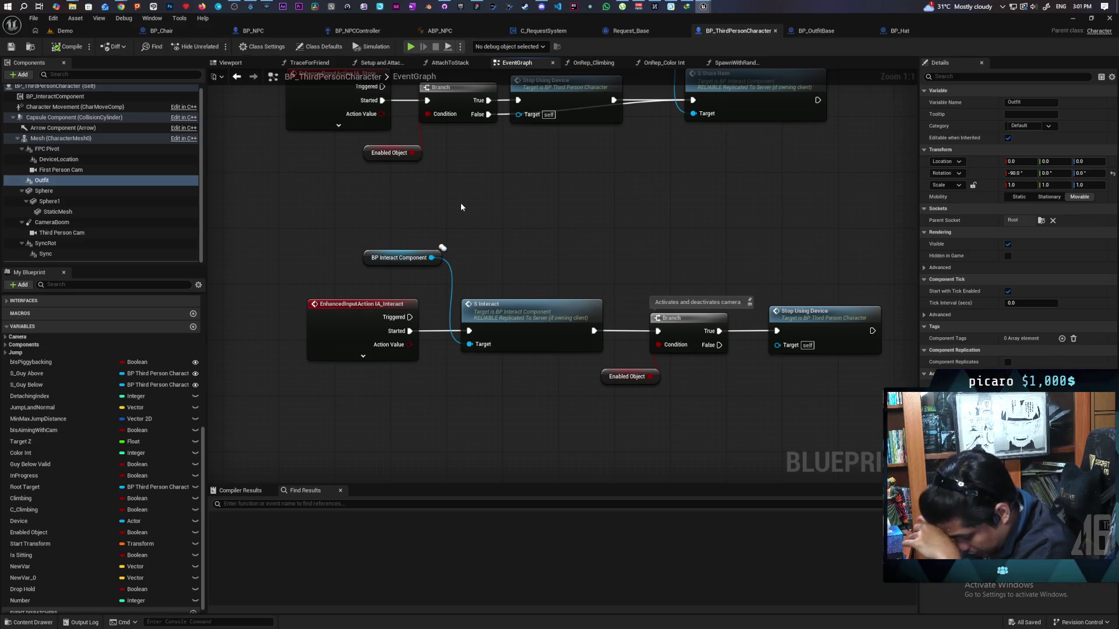
Return to the Demo level, start a three-client play session, and bring Discord forward.
left_click(83, 34)
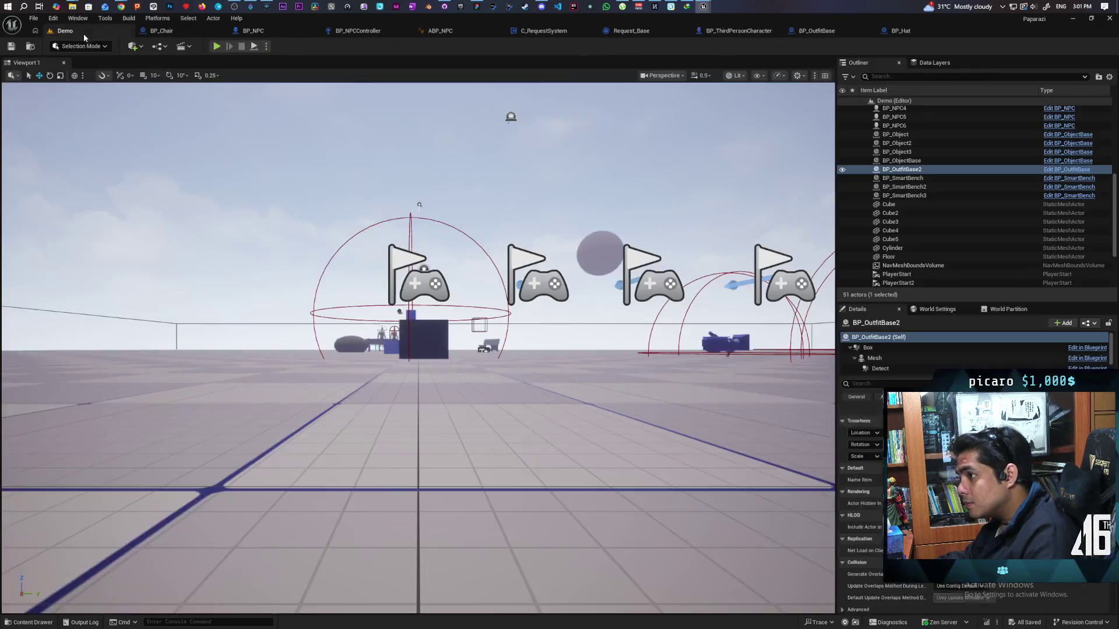
left_click(216, 46)
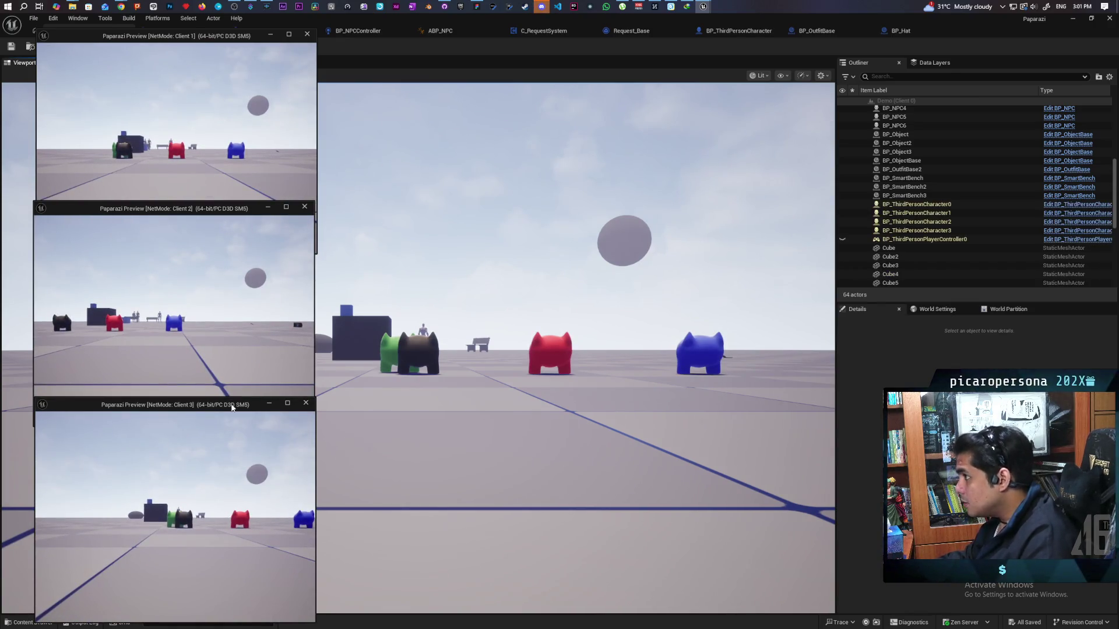
left_click(546, 6)
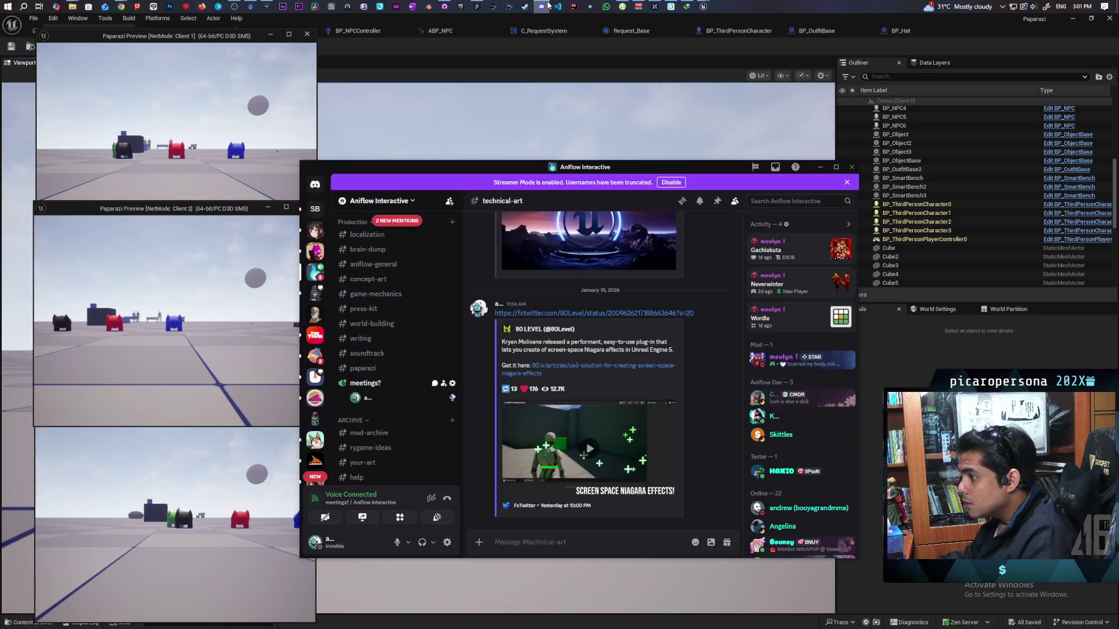
Mark the Aniflow Interactive server as read and minimize Discord.
right_click(400, 227)
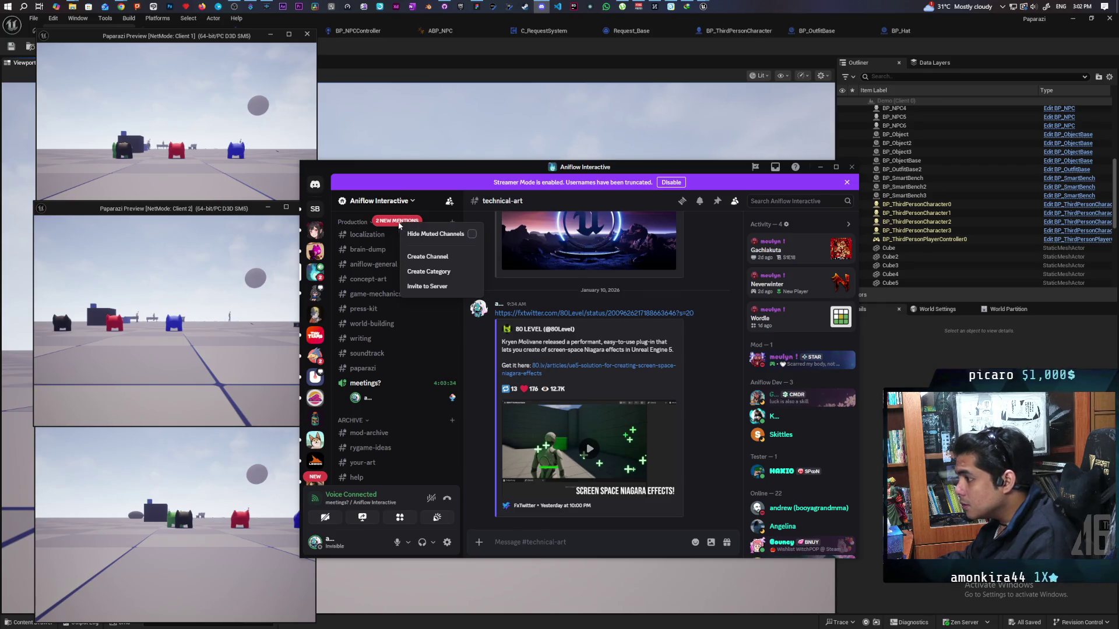
right_click(312, 277)
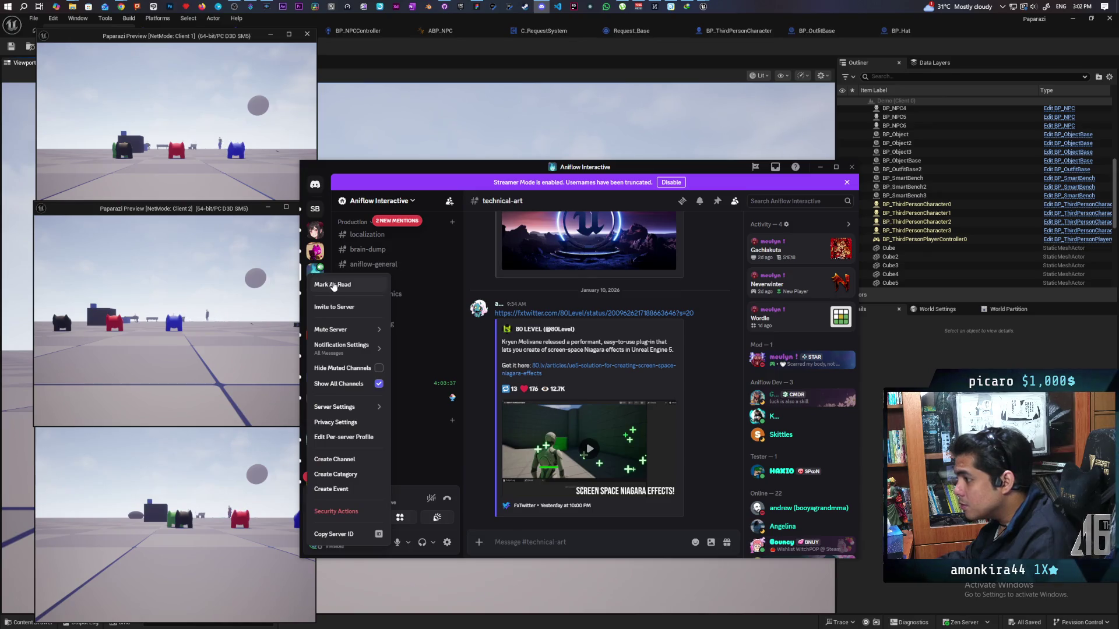
left_click(334, 285)
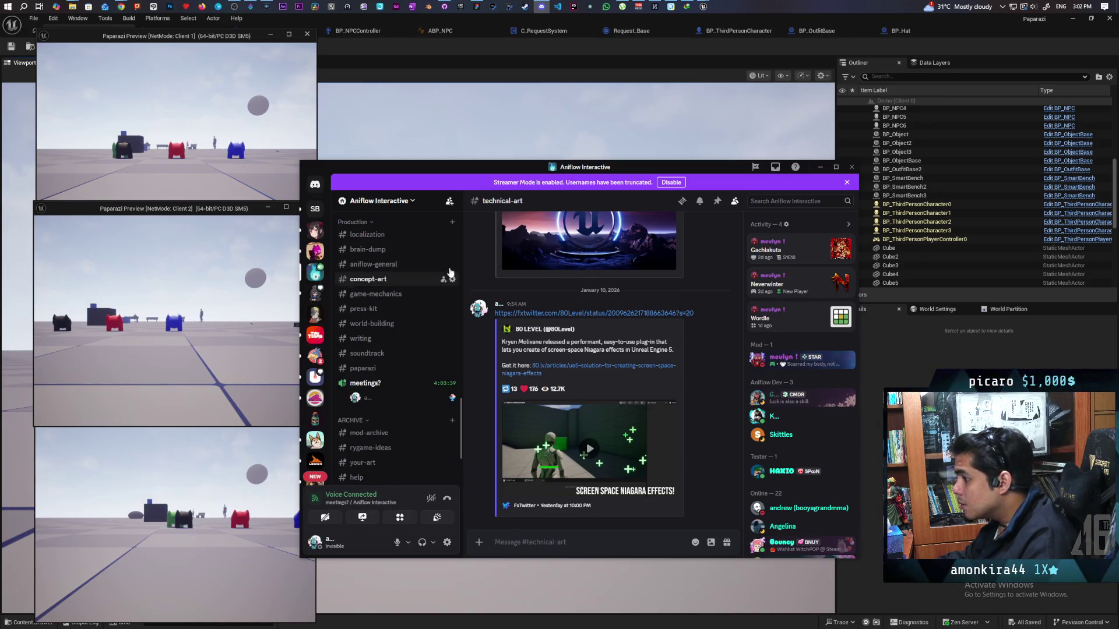
left_click(821, 169)
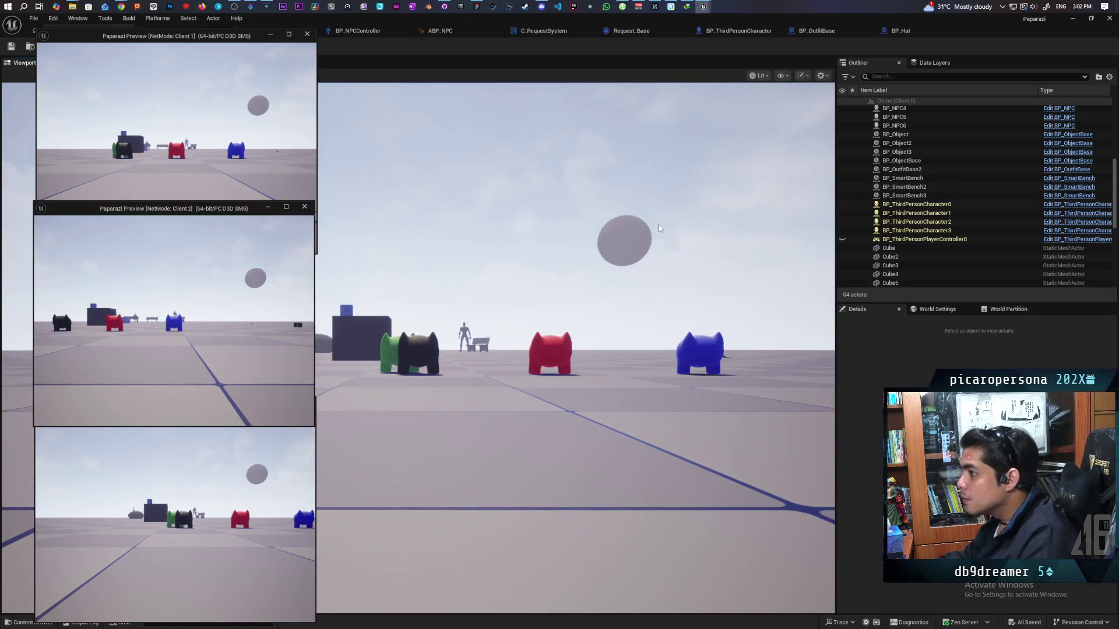
Restore the editor window and walk the brown character to the black hat, picking it up with E.
double_click(973, 43)
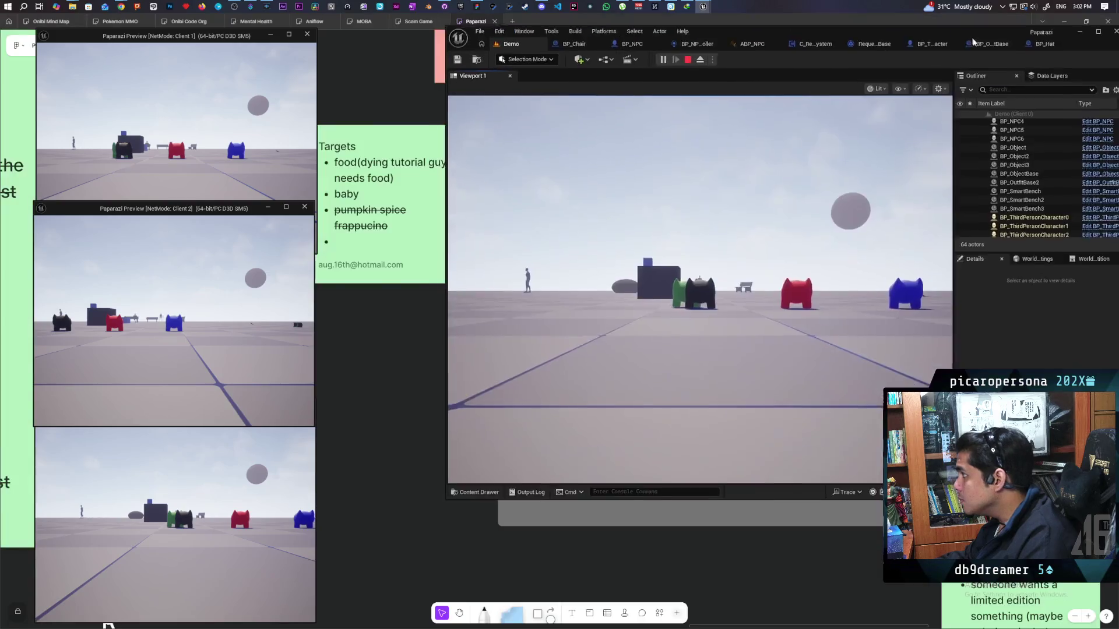
left_click(686, 219)
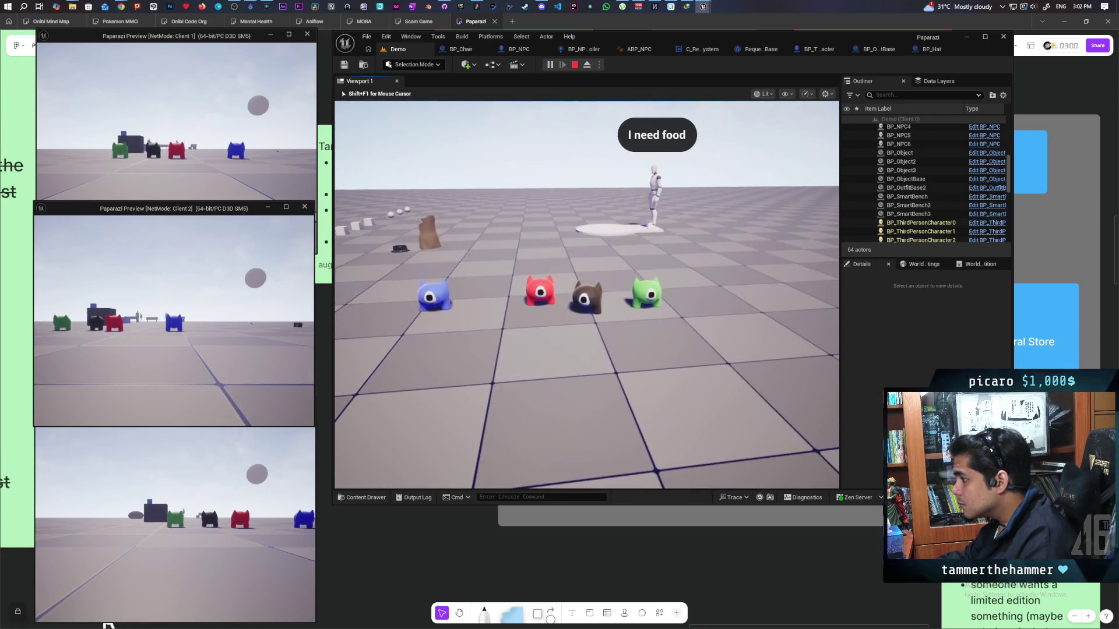
key("w")
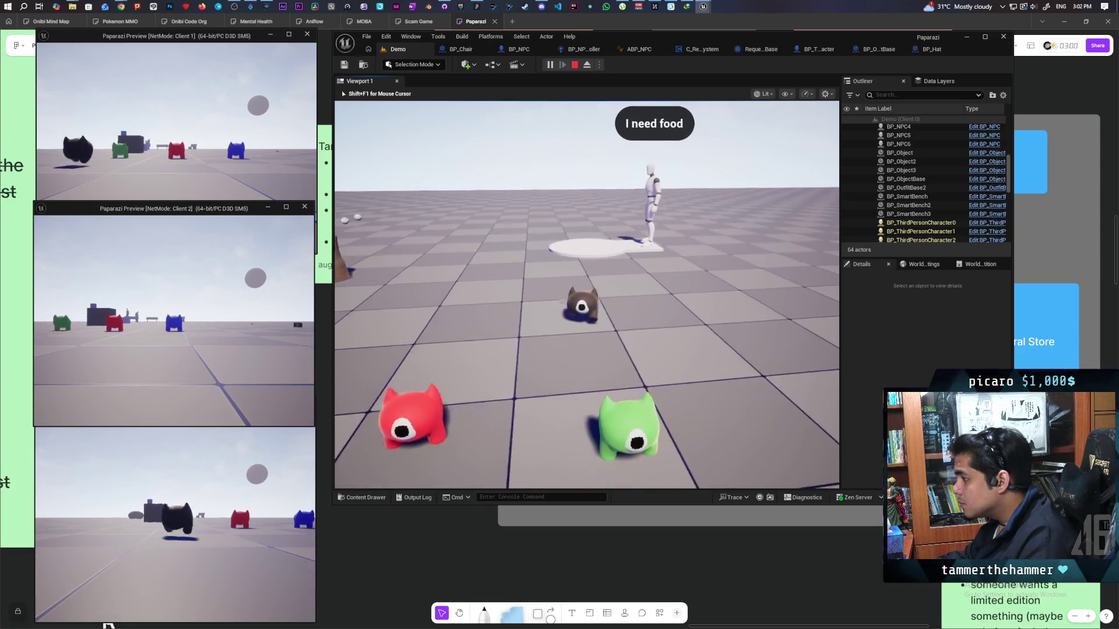
key("s")
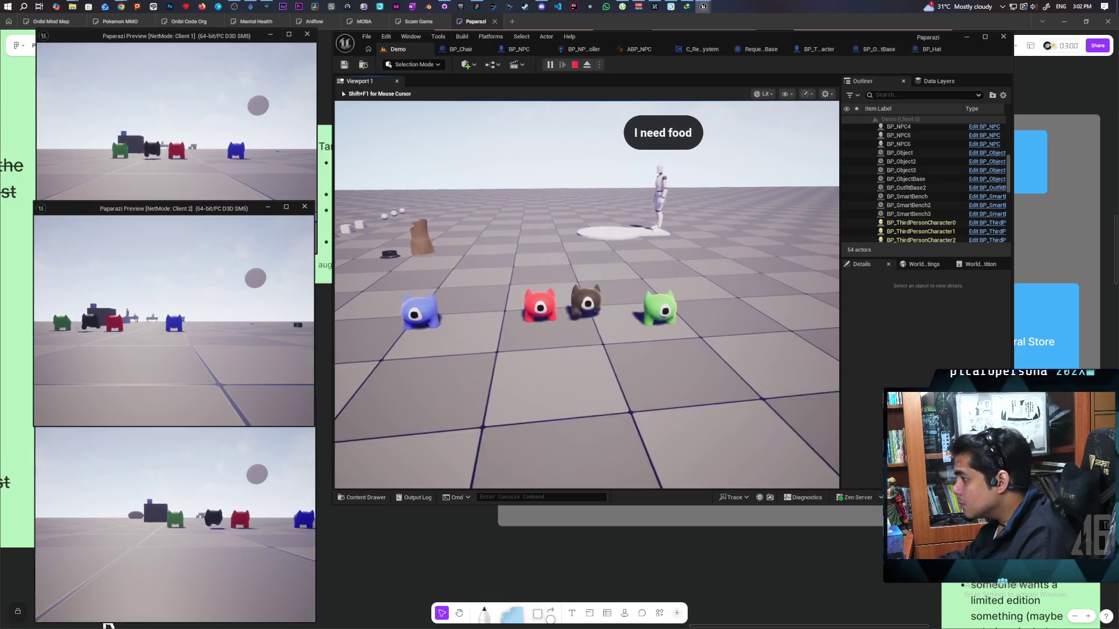
key("s")
key("a")
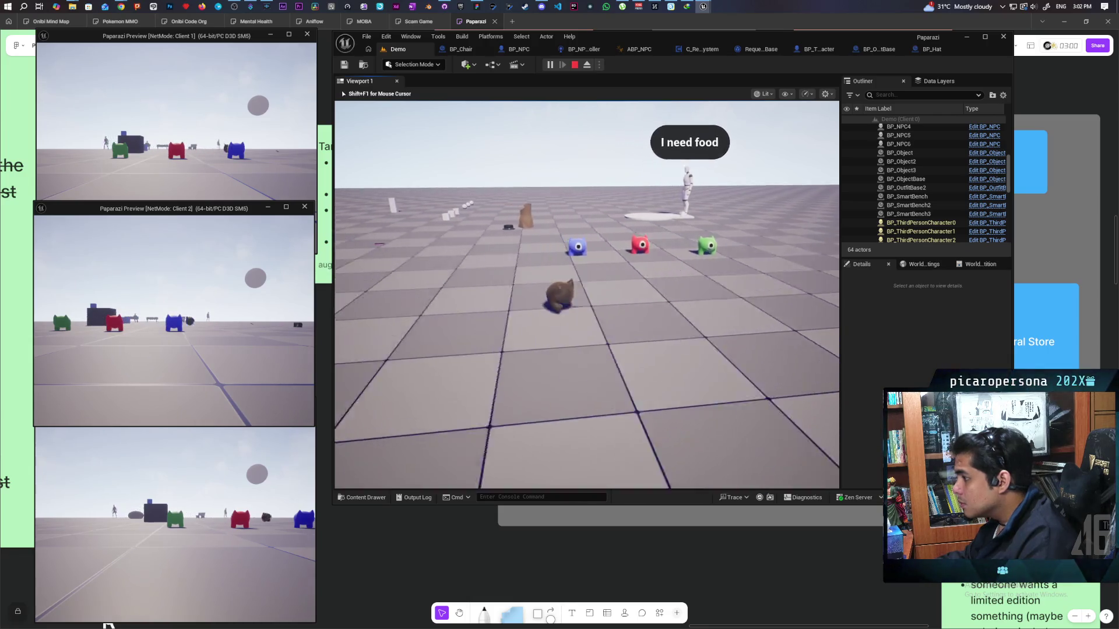
key("w")
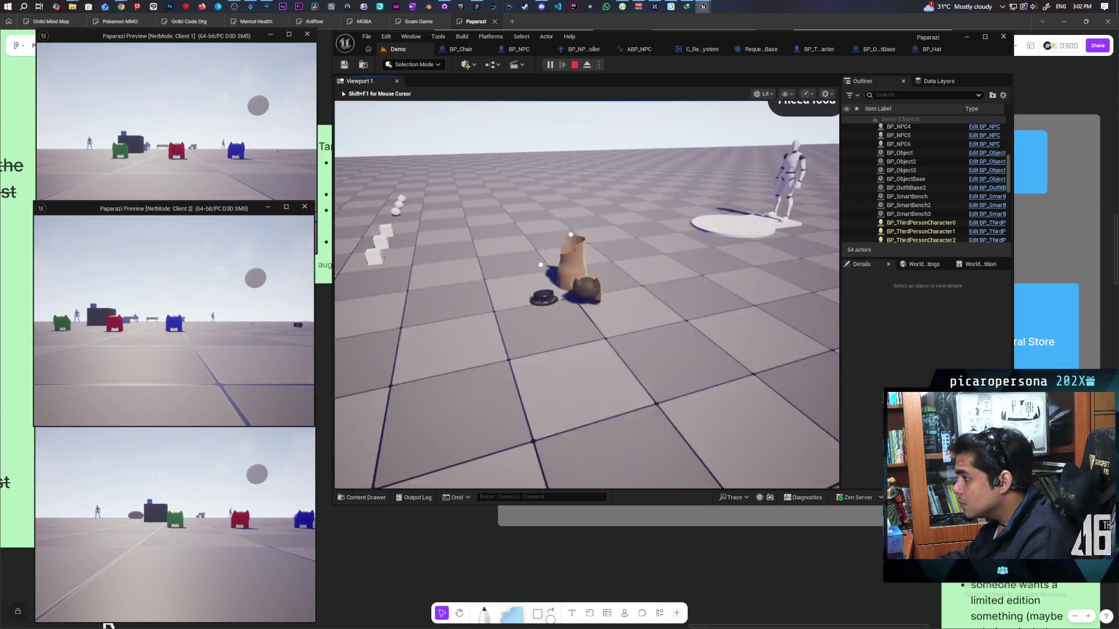
key("e")
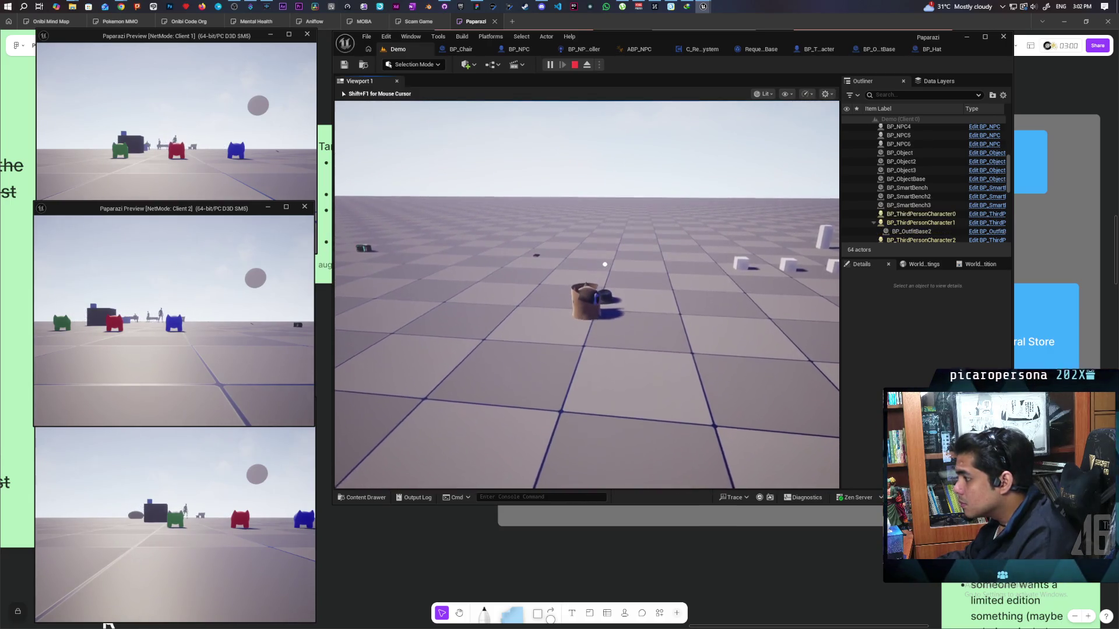
key("s")
key("w")
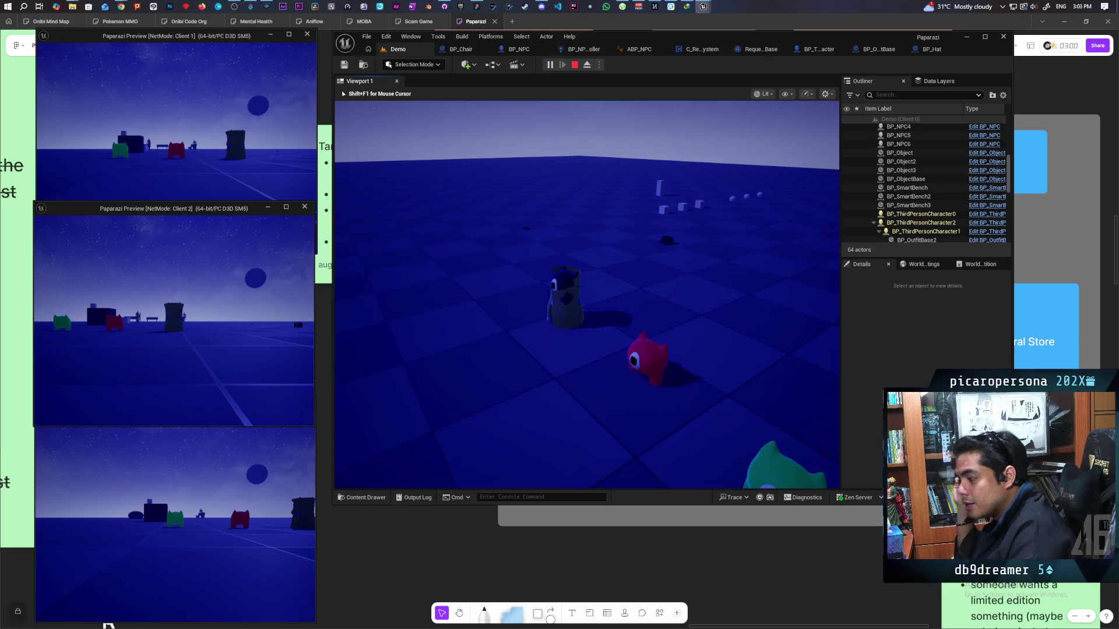
Switch between client windows and run Client 3's green character over to the grey player.
left_click(244, 286)
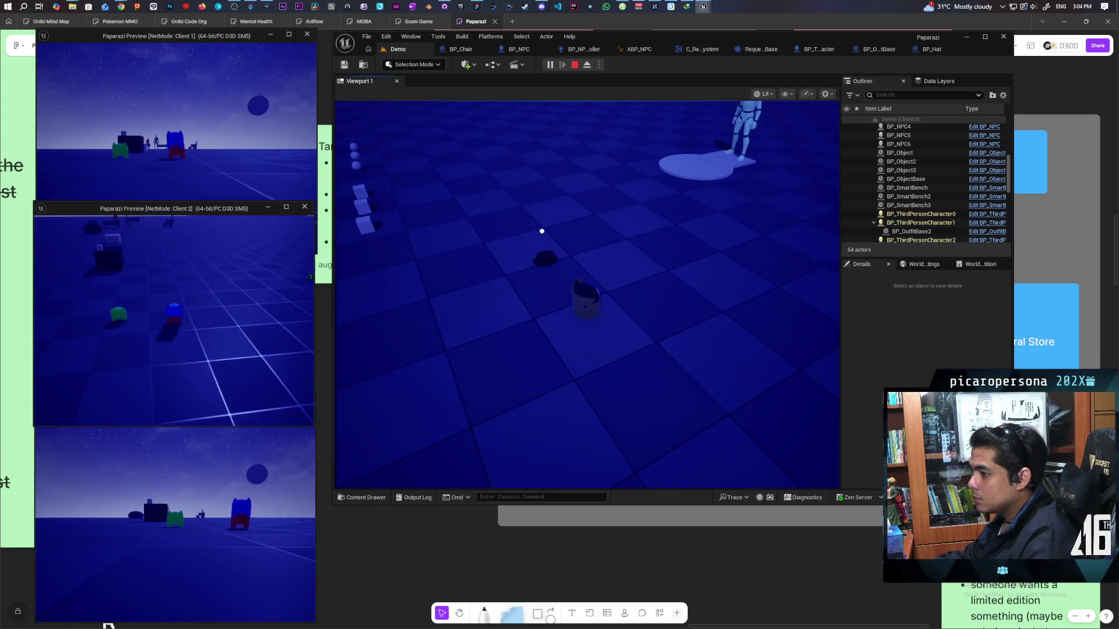
left_click(542, 231)
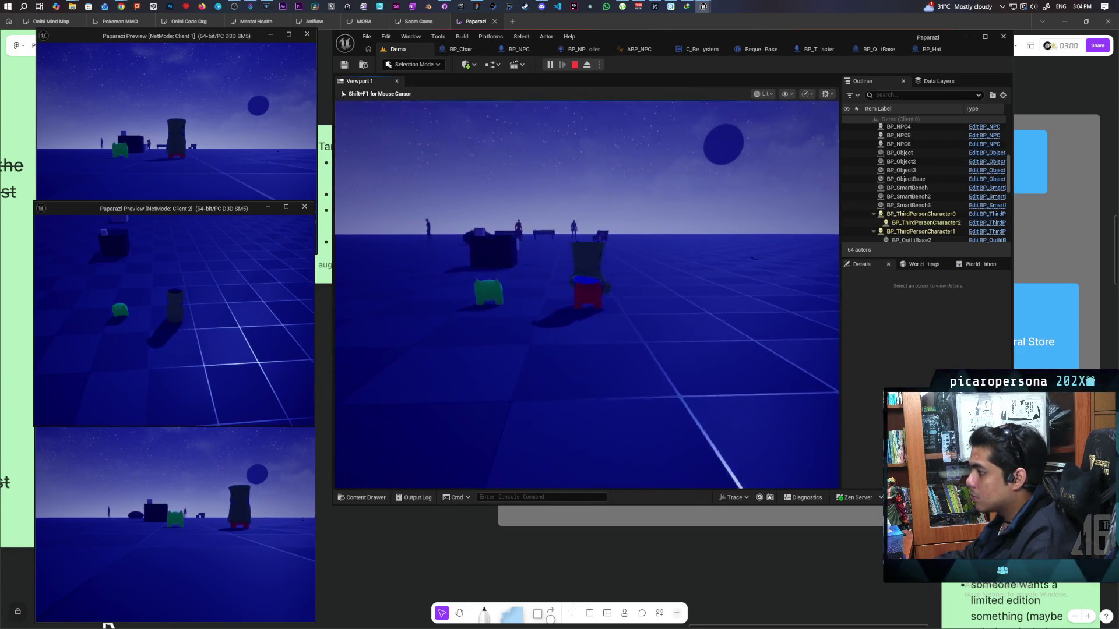
key("shift+F1")
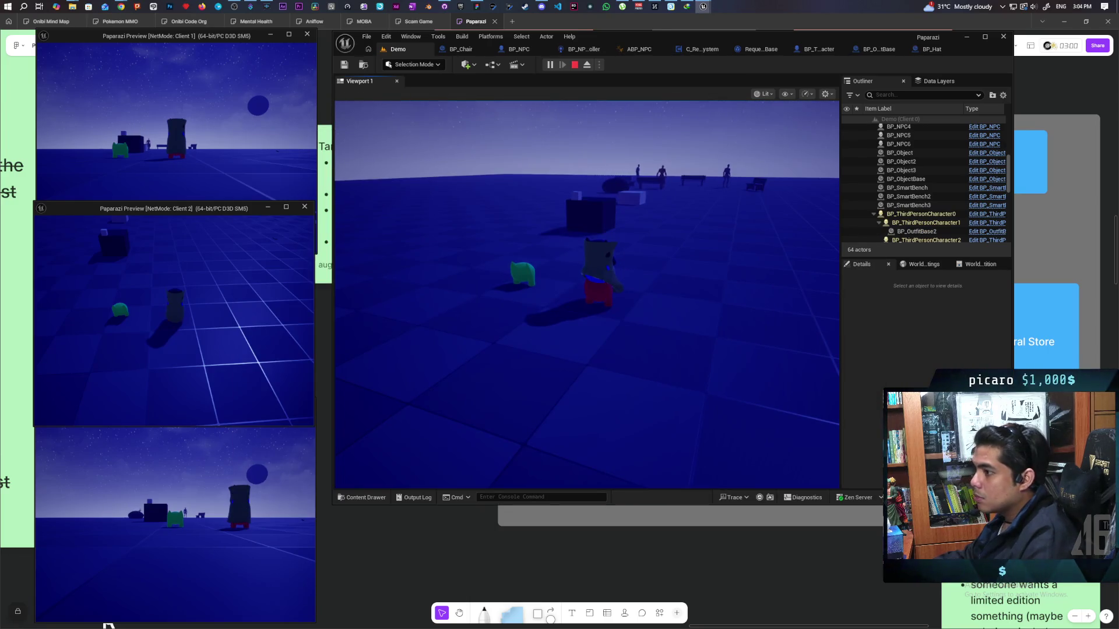
left_click(175, 525)
key("w")
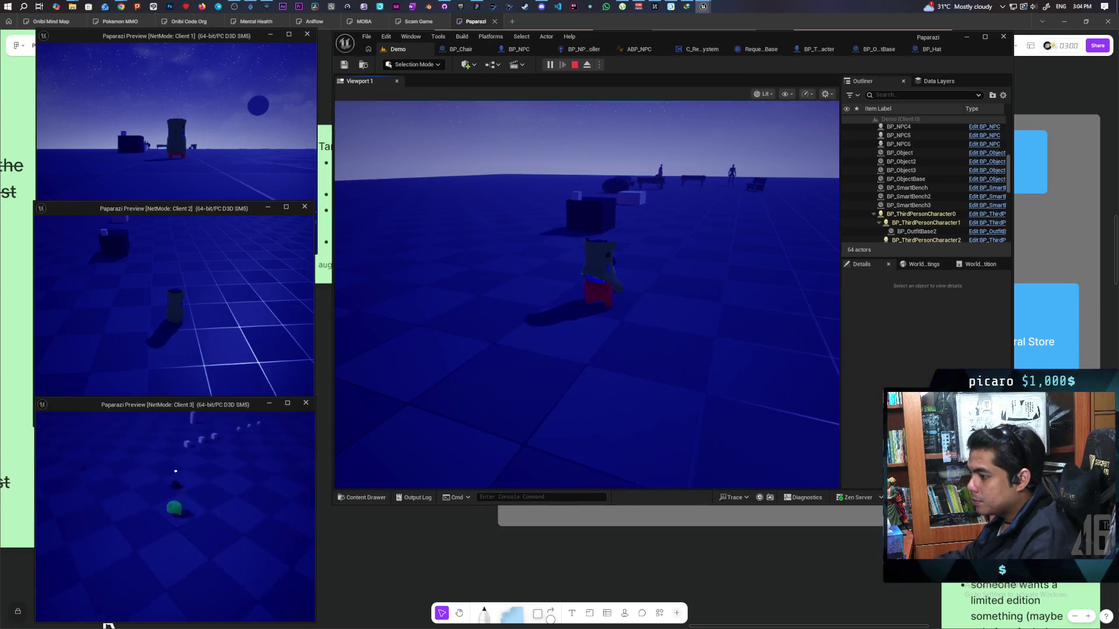
key("w")
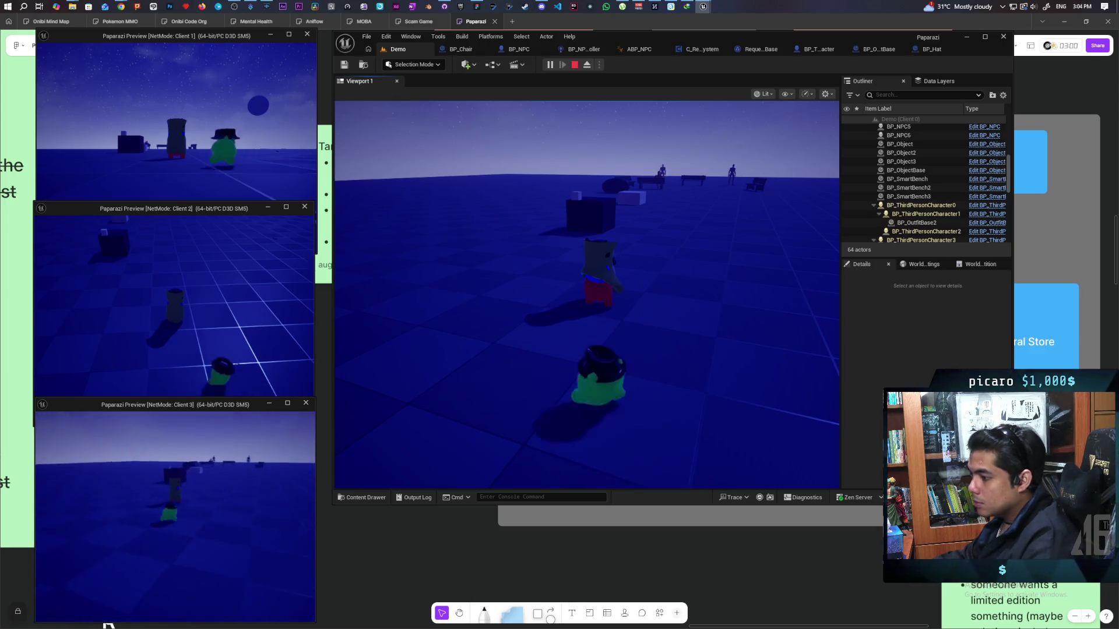
key("w")
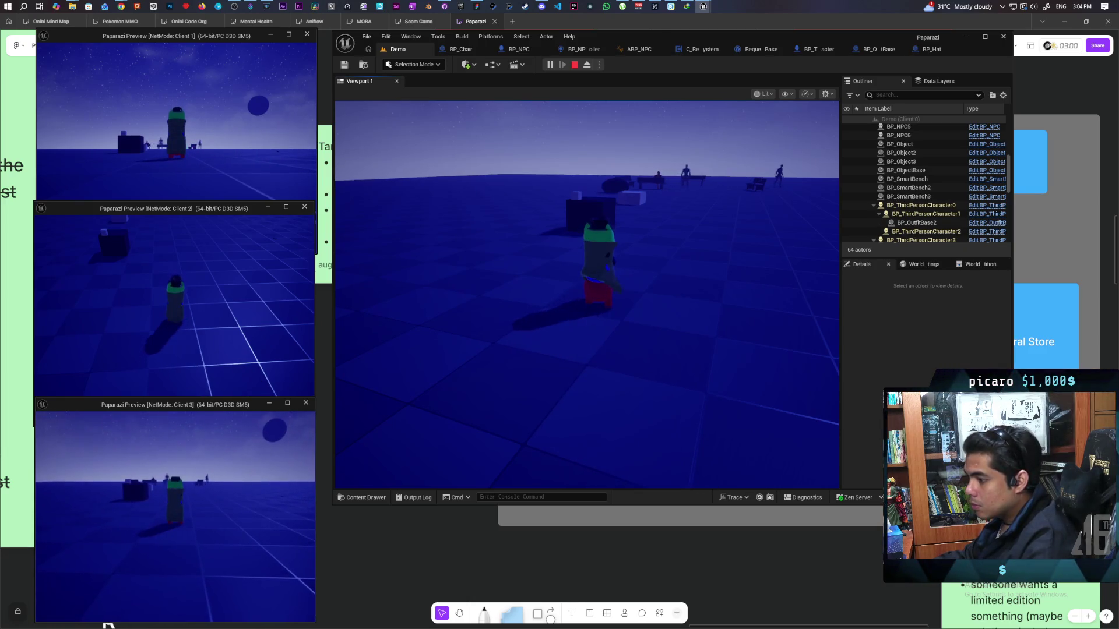
From Client 1, walk the character around the floor until the players stack into one outfit.
key("alt+Tab")
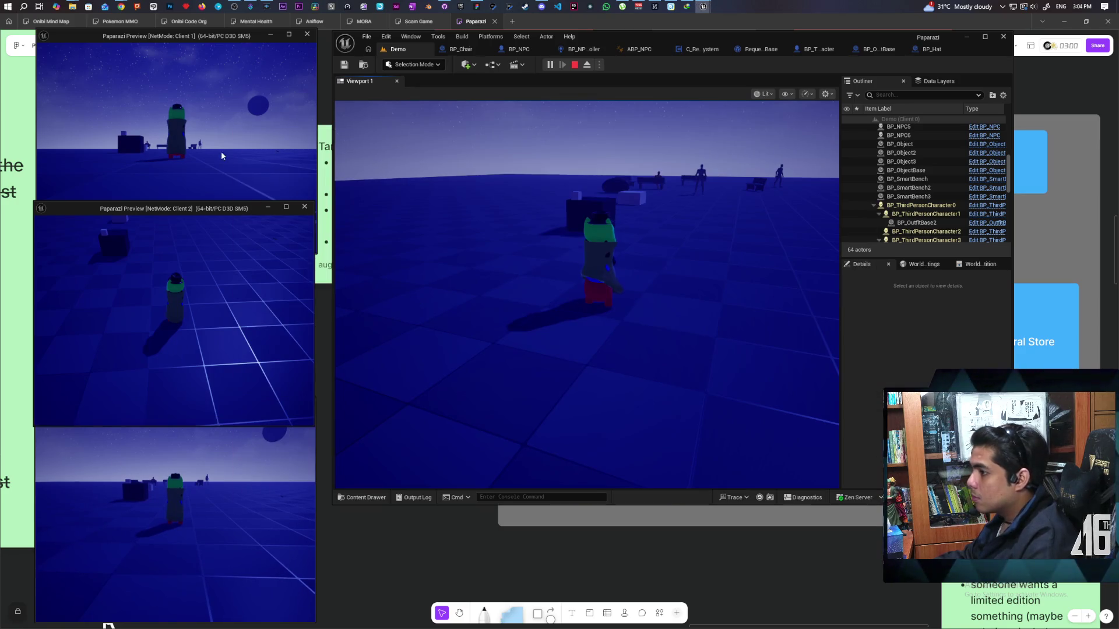
left_click(225, 155)
key("s")
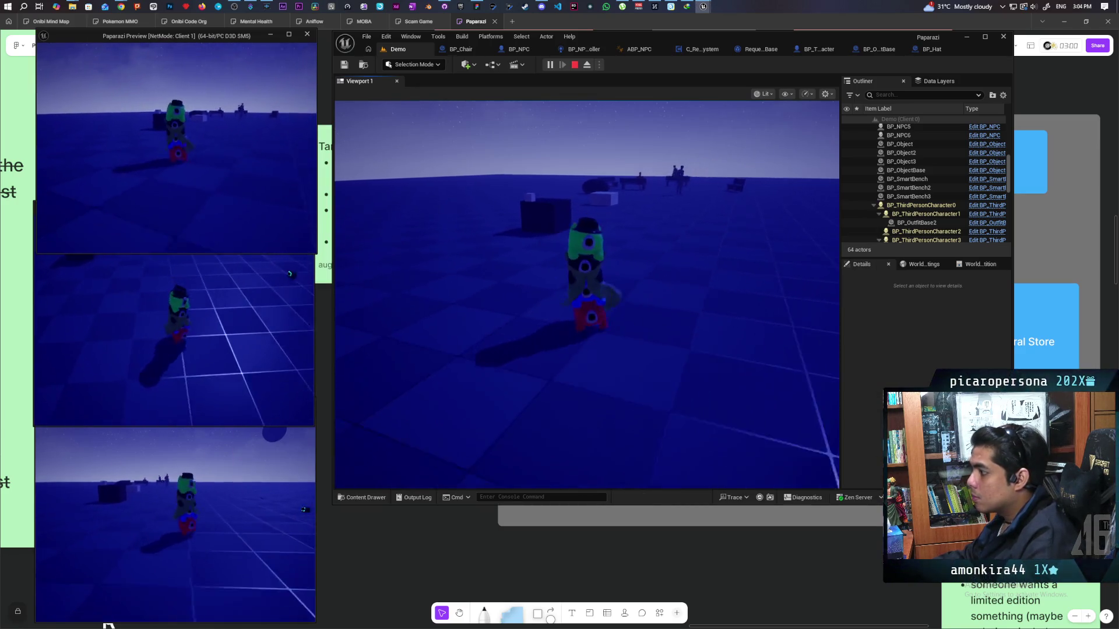
key("w")
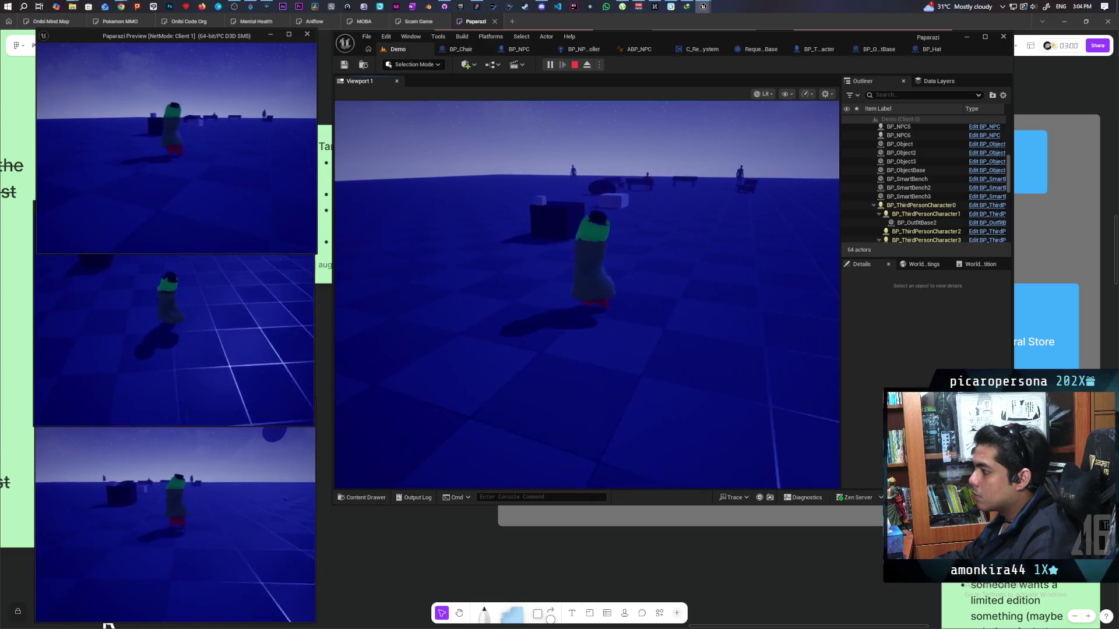
key("w")
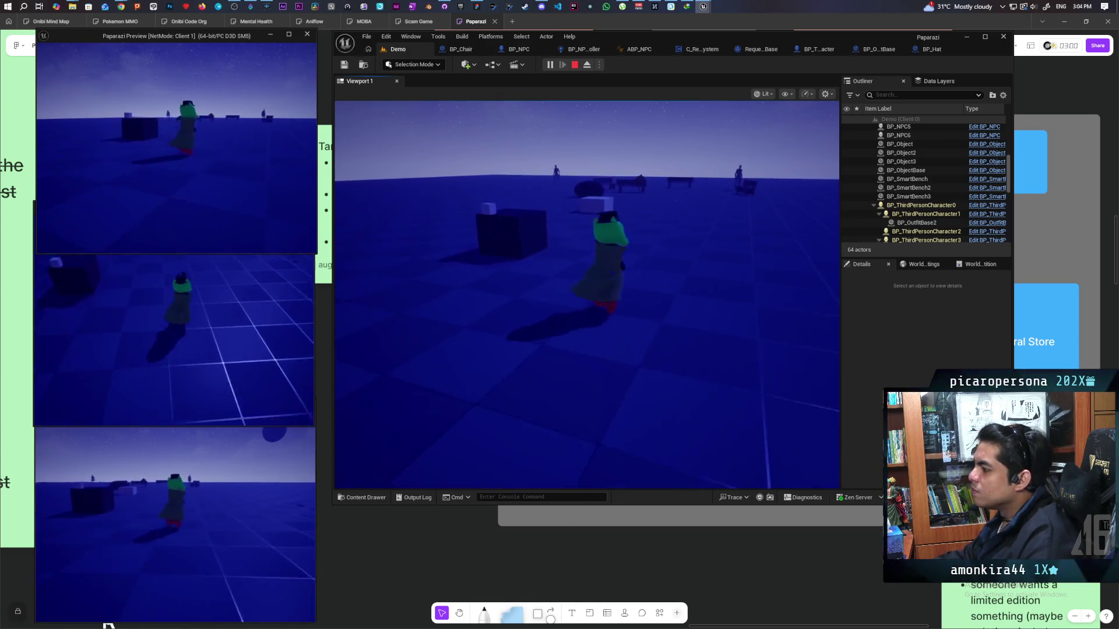
key("s")
key("w")
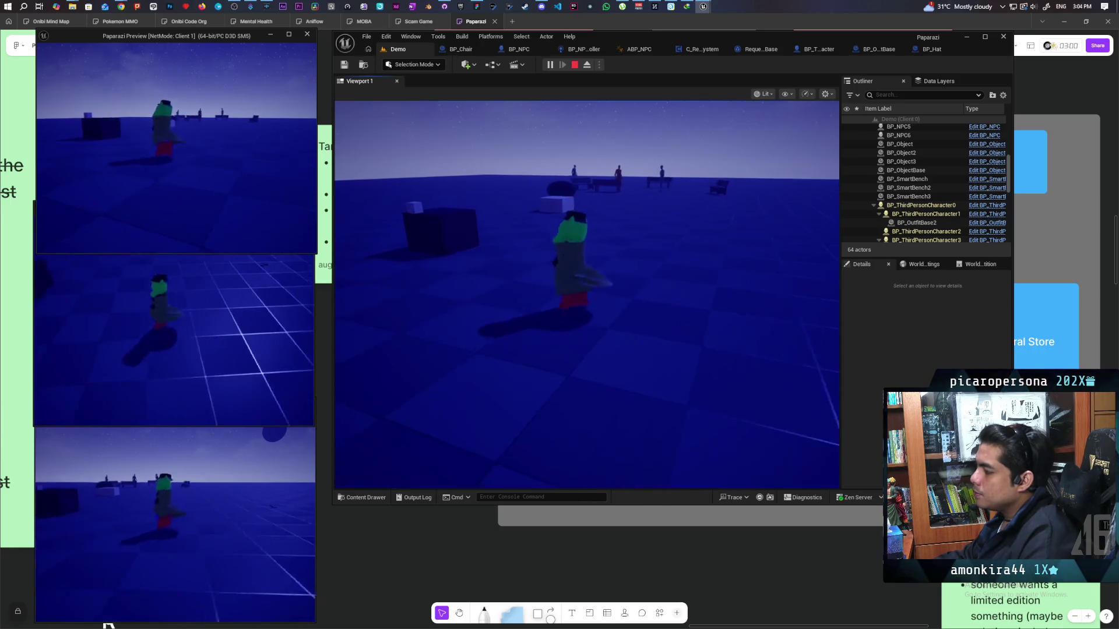
key("s")
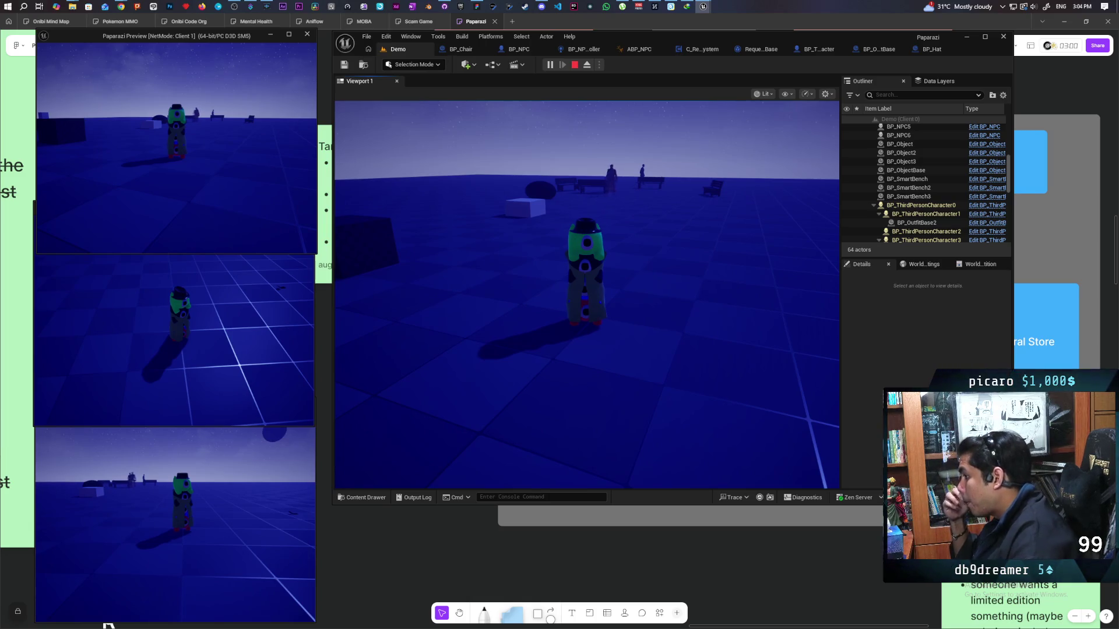
key("w")
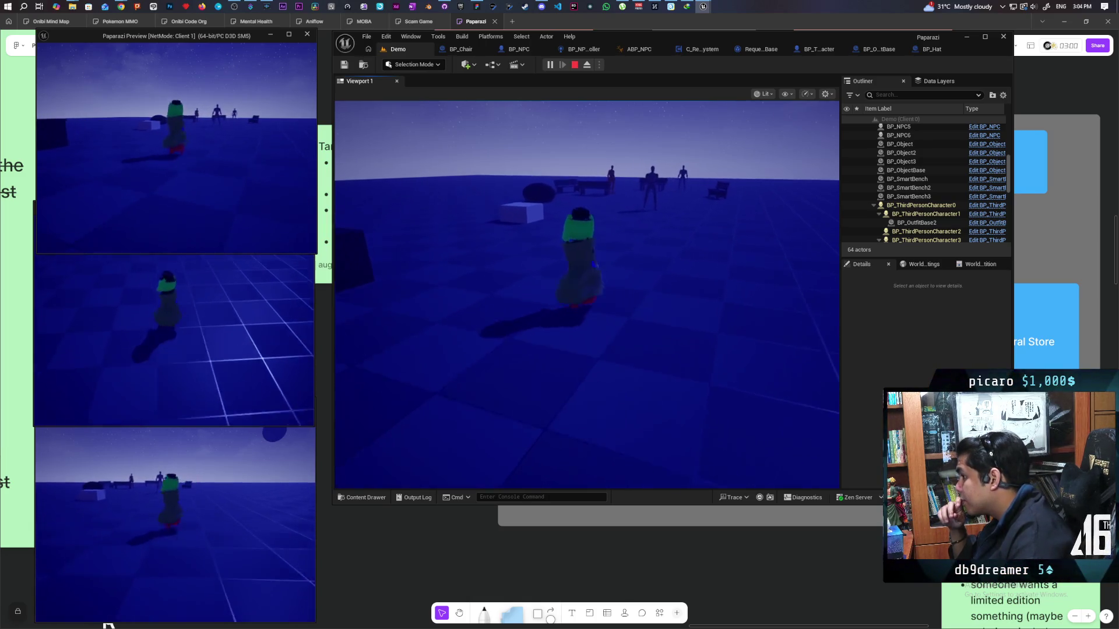
key("s")
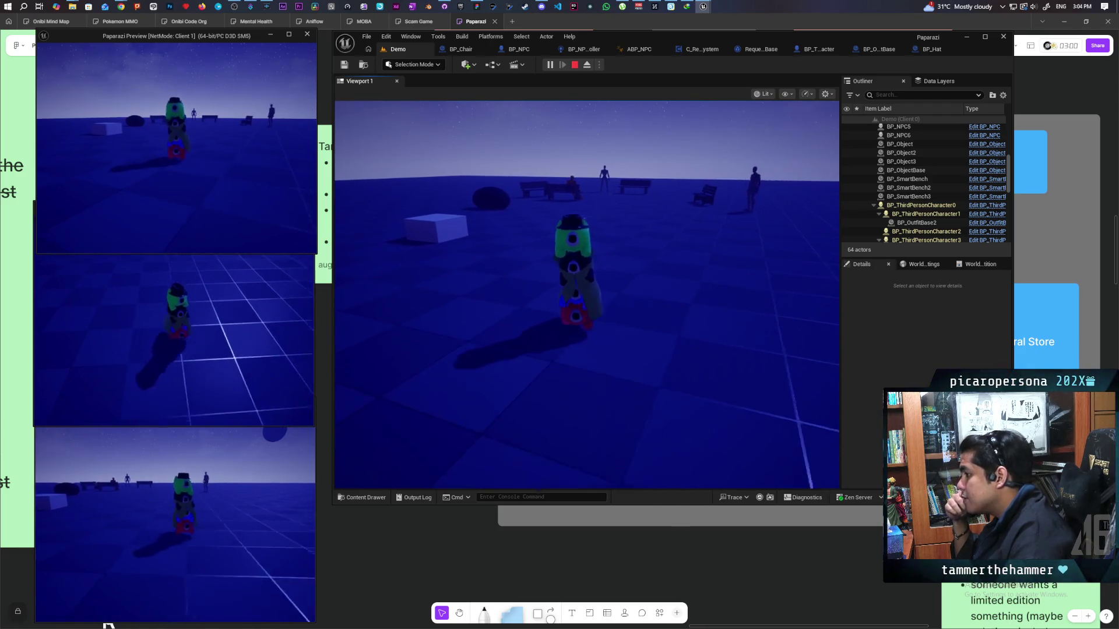
Walk the stacked character to the dark box, pick up the item with F, then stop the session.
key("a")
key("a")
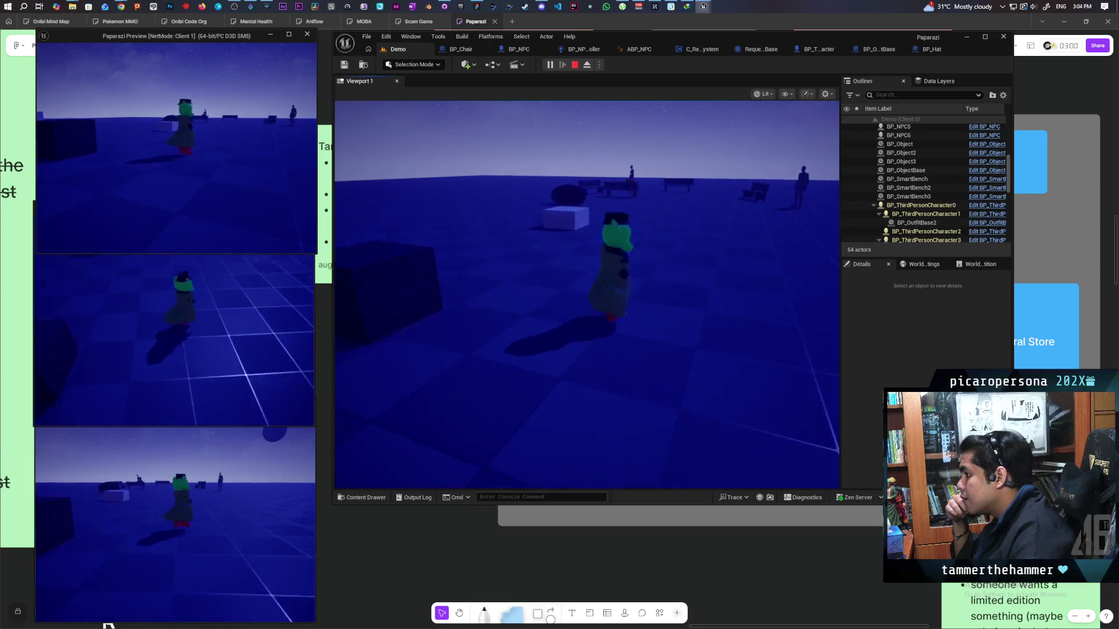
key("s")
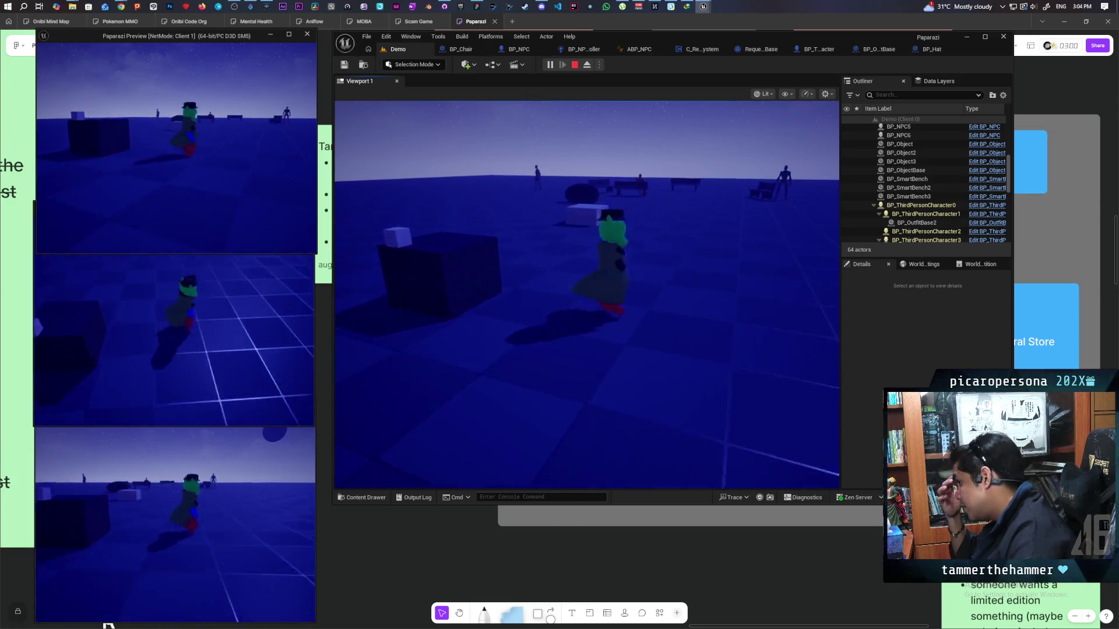
key("w")
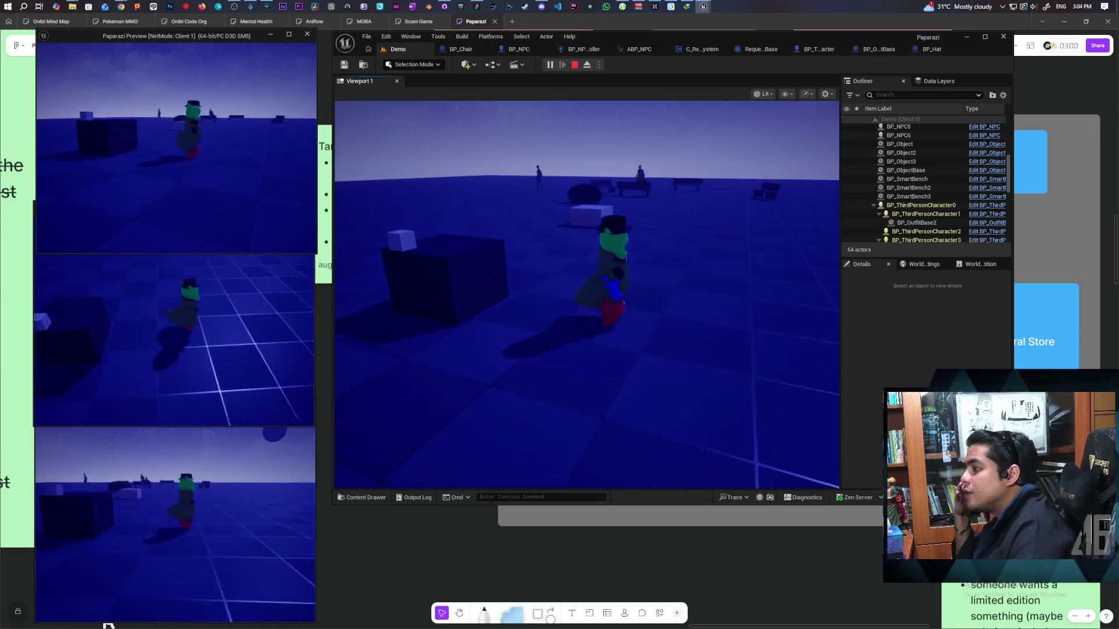
key("w")
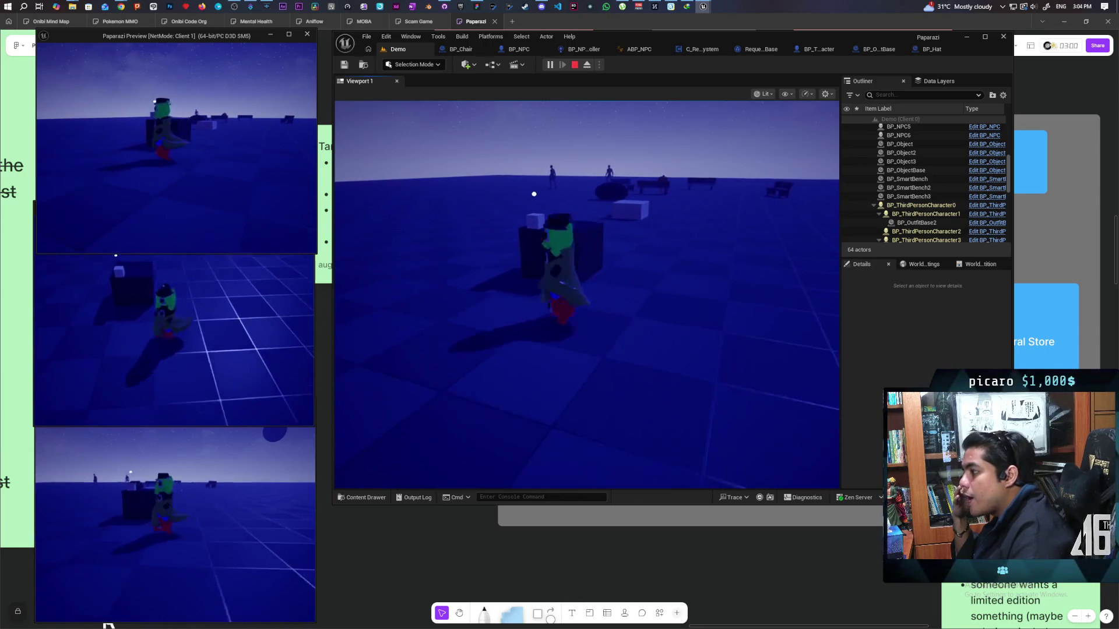
key("w")
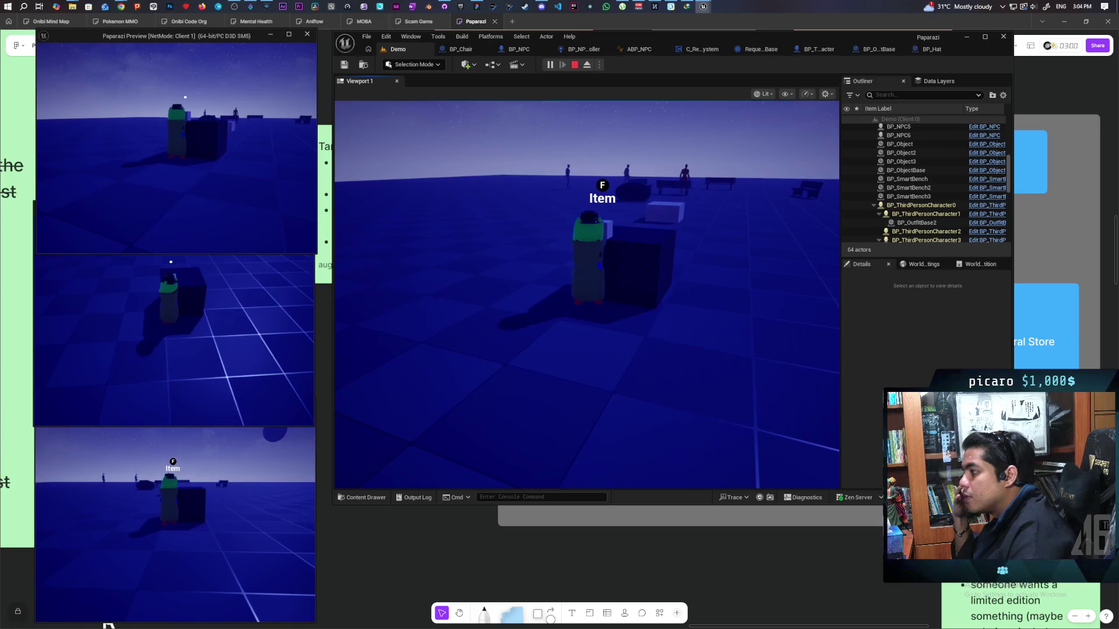
key("f")
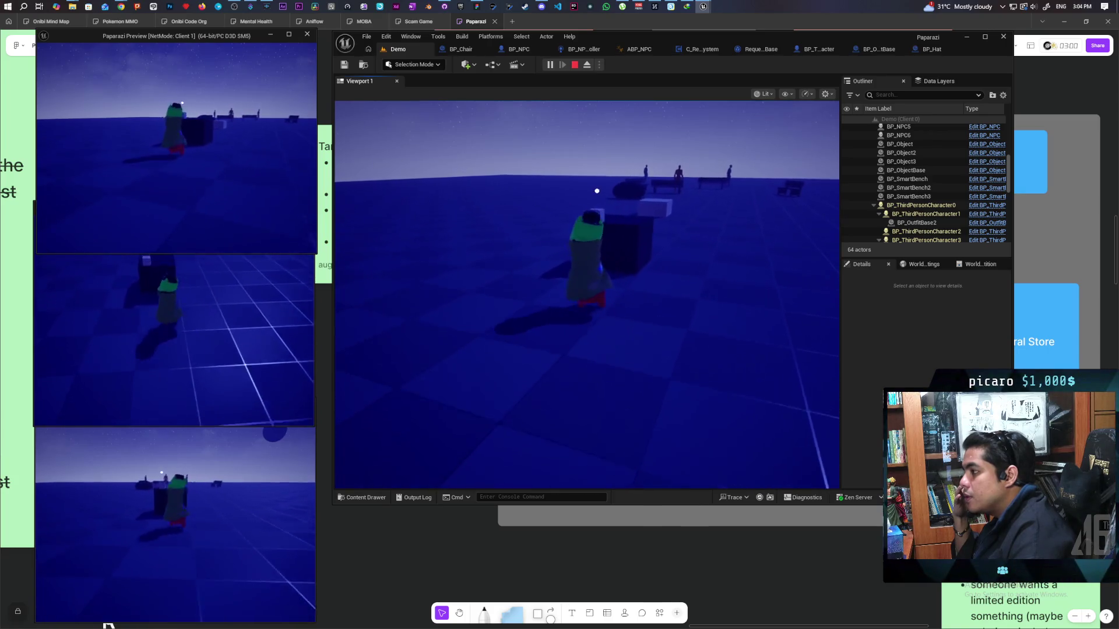
key("w")
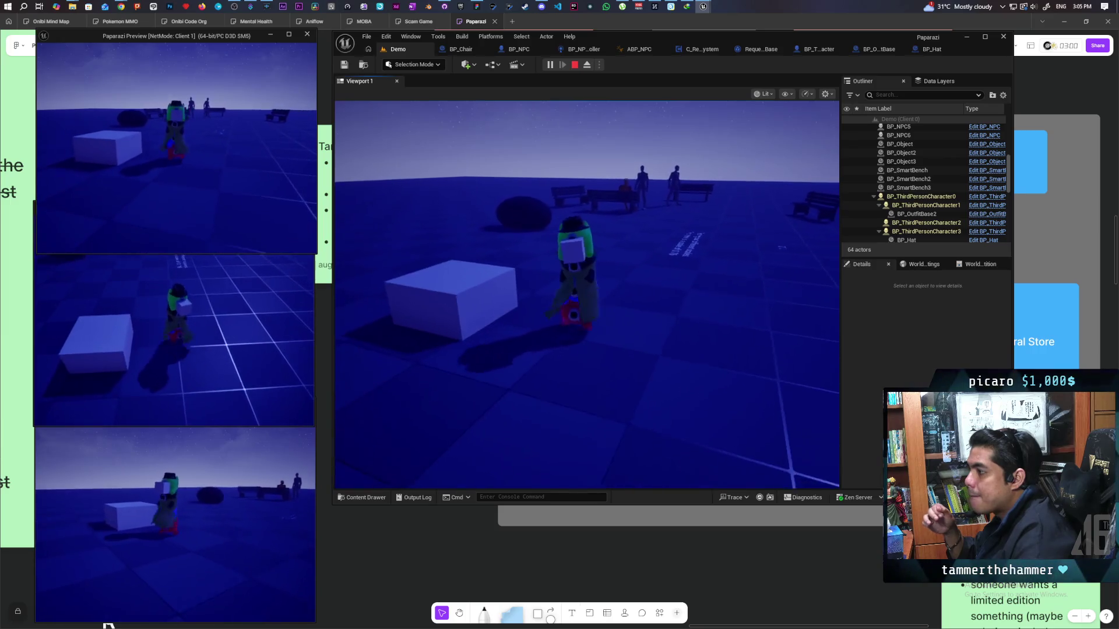
key("Escape")
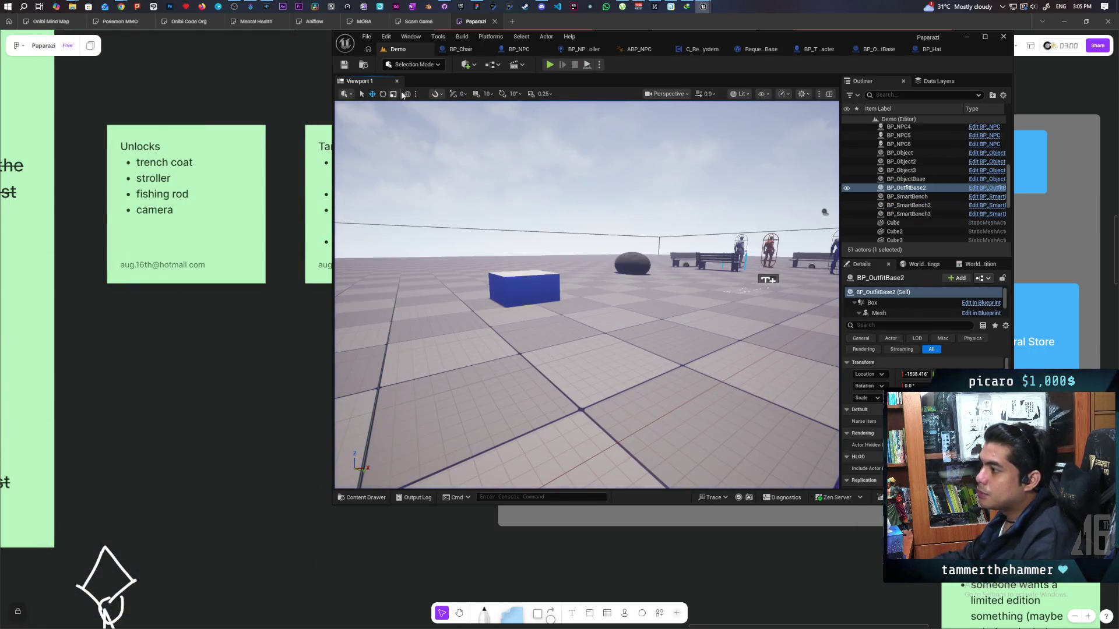
Fetch origin, commit the five changed files to main as 'made outfit base', and push.
left_click(444, 7)
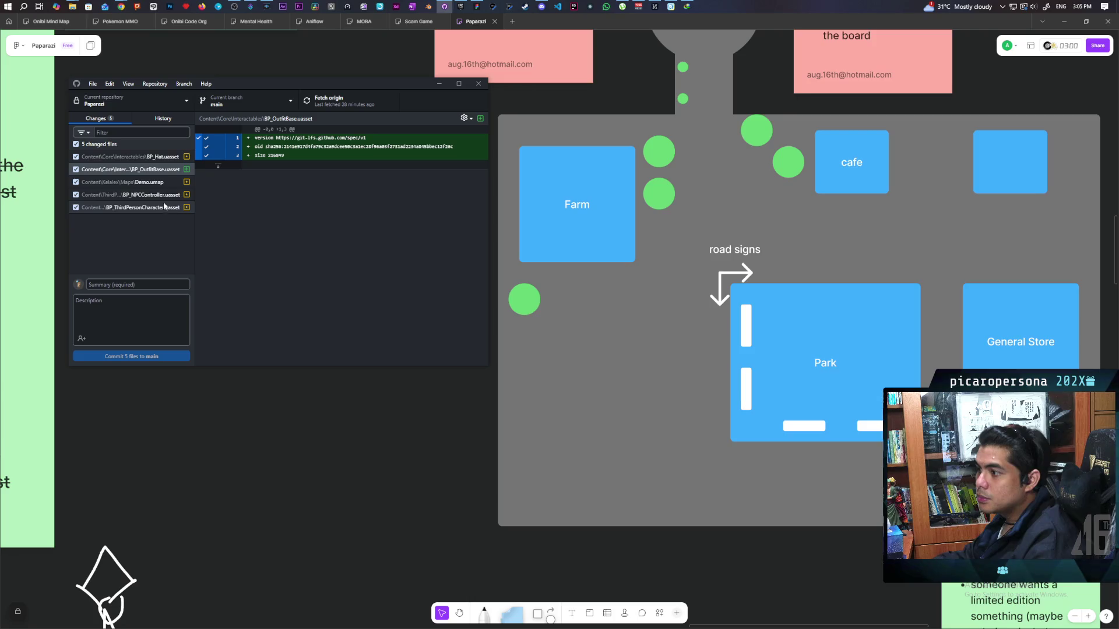
left_click(330, 100)
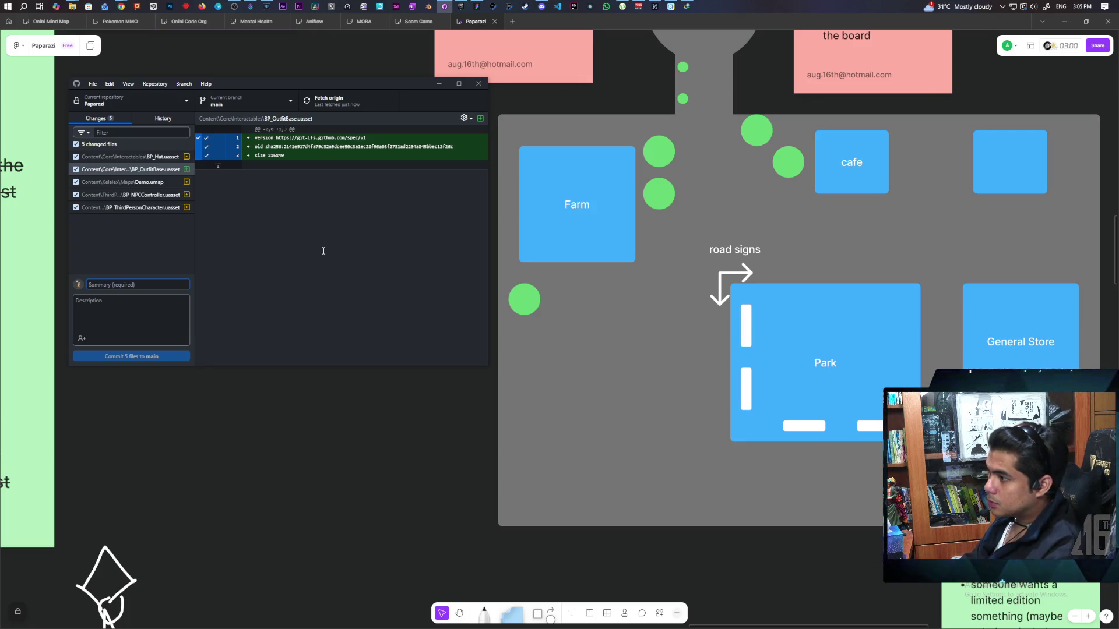
type("made outfit base")
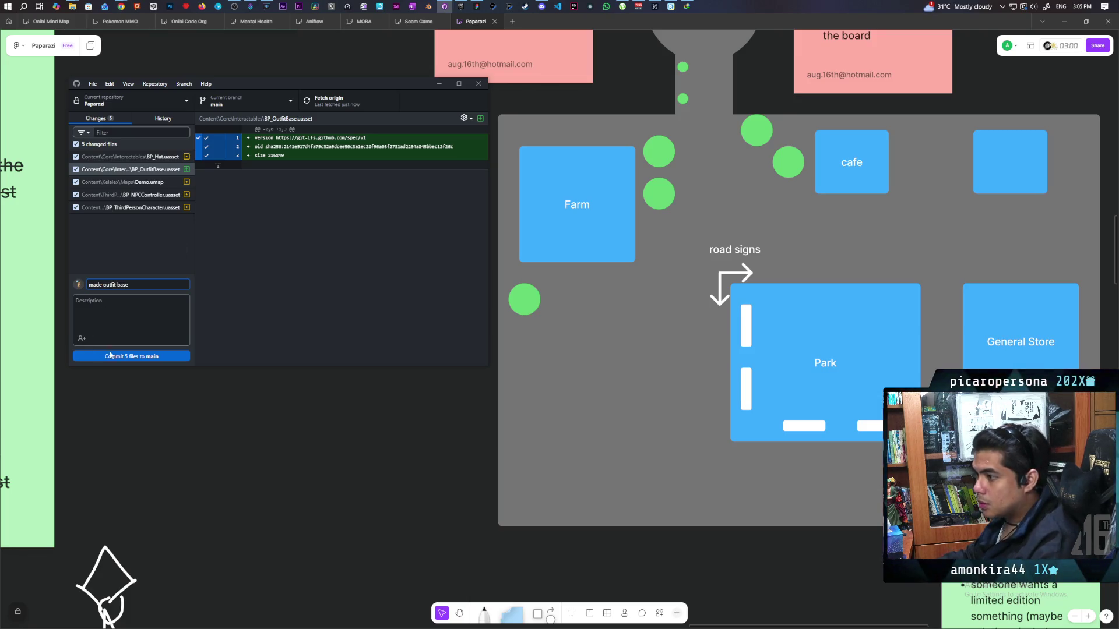
left_click(110, 356)
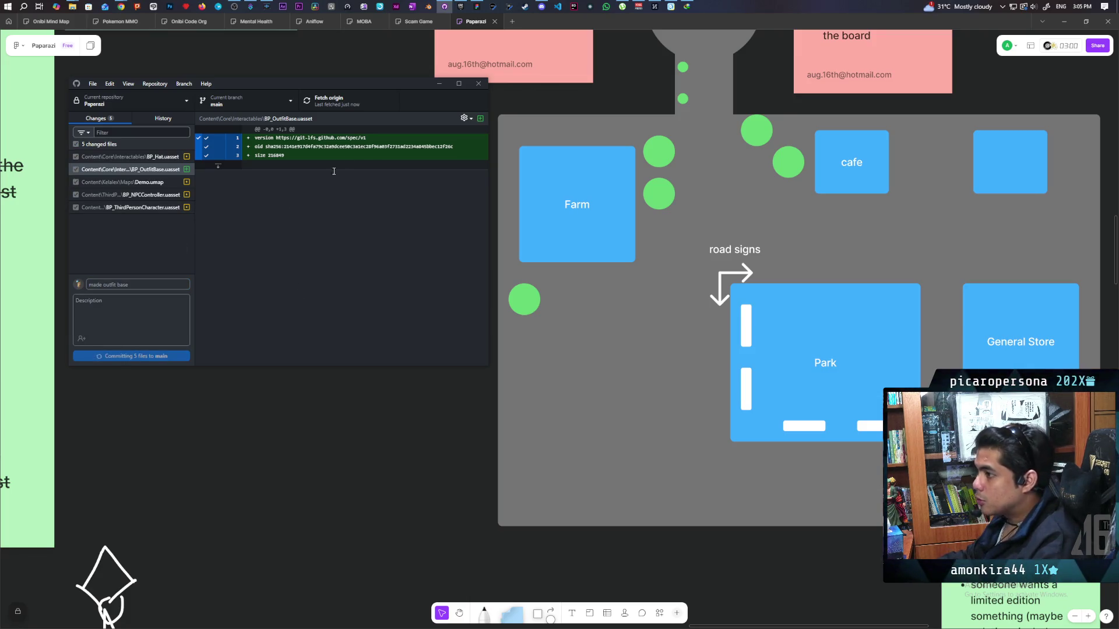
left_click(350, 101)
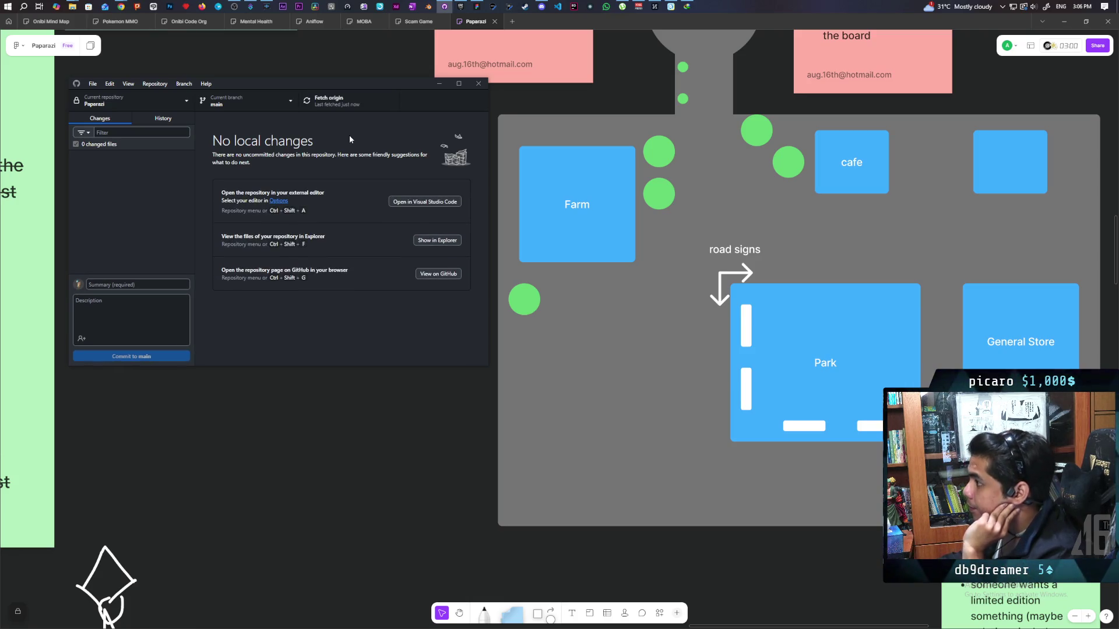
Bring the Epic Games Launcher's Fab Discover page to the front.
mouse_move(125, 3)
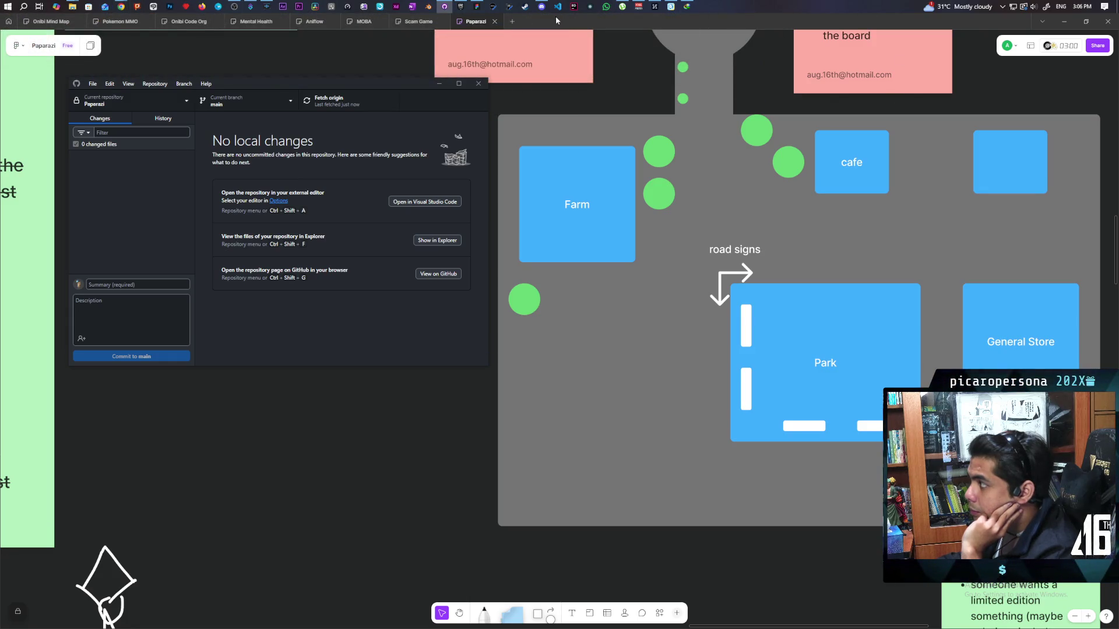
left_click(461, 6)
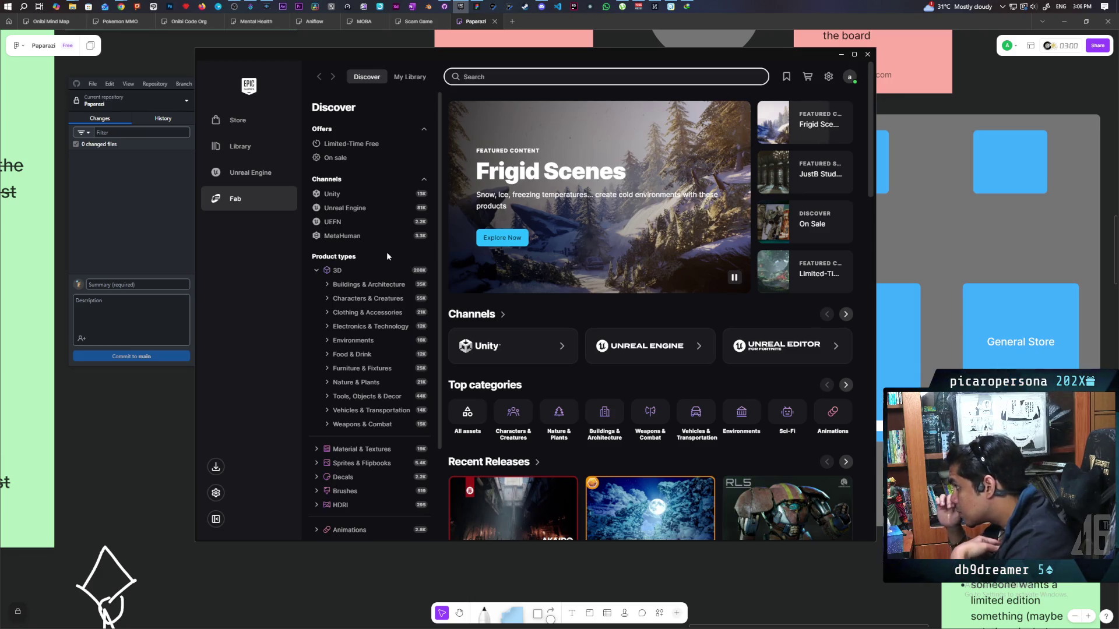
Browse Fab's Limited-Time Free offers, then open the MetaHuman channel page.
left_click(813, 271)
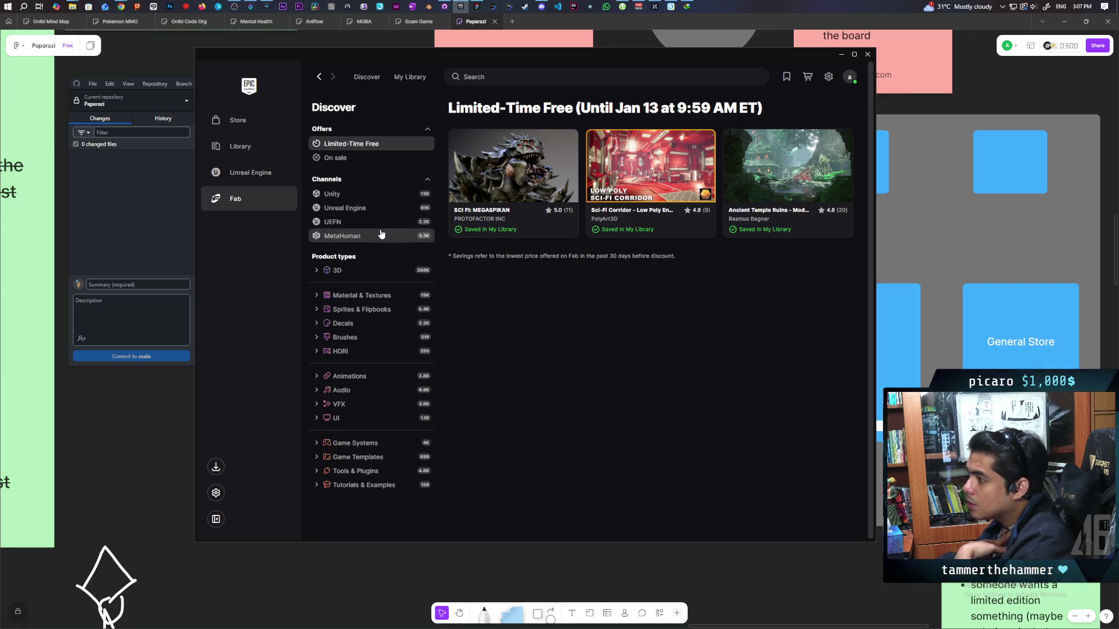
left_click(369, 236)
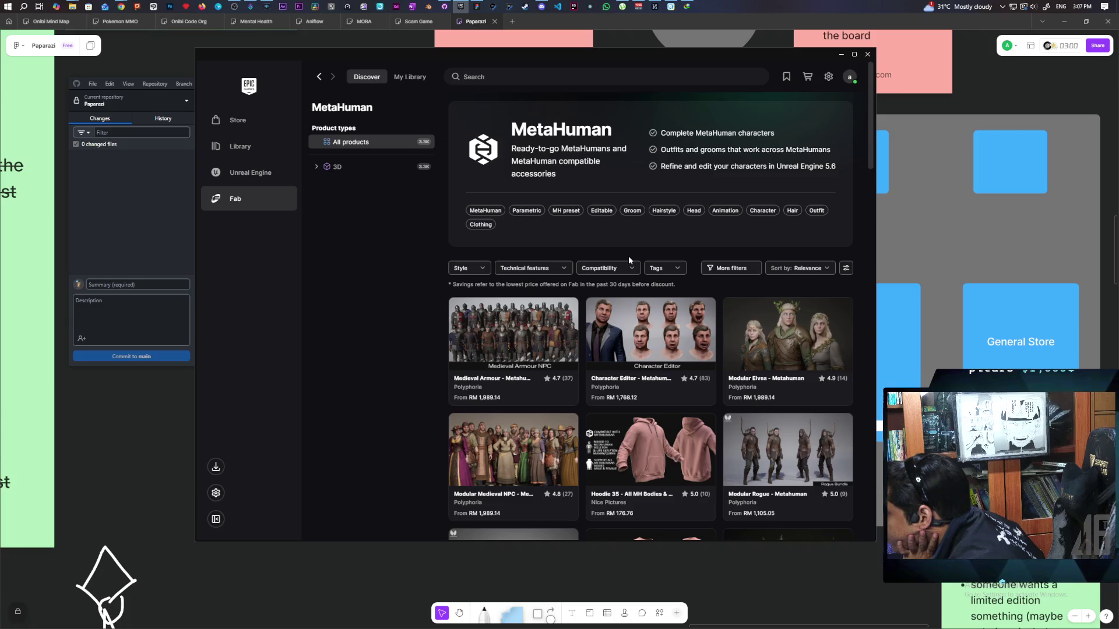
Scroll the MetaHuman listings down to the Real-time Two Styles Yennefer curly hair card and open its details.
scroll(629, 259, "down", 3)
scroll(630, 260, "down", 1)
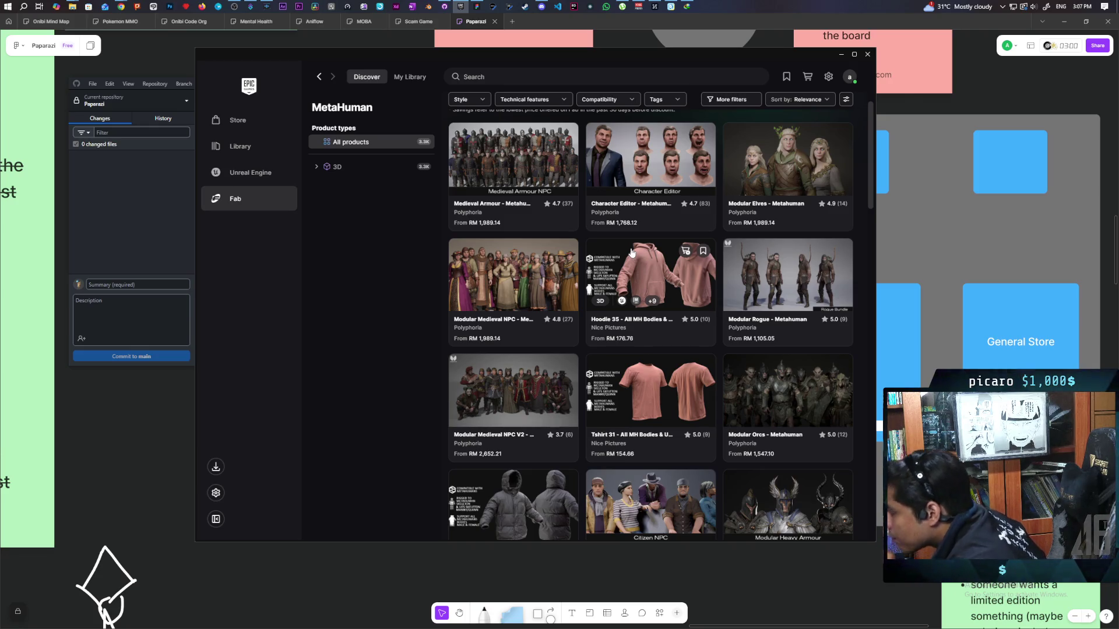
scroll(632, 252, "down", 5)
scroll(631, 252, "down", 3)
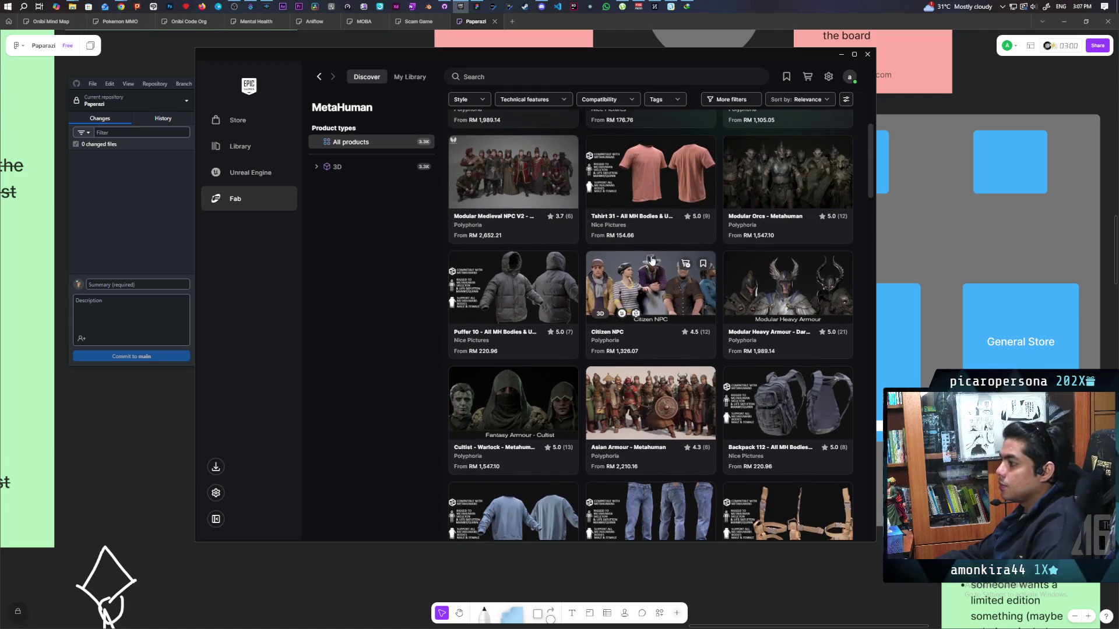
scroll(653, 252, "down", 2)
scroll(652, 258, "down", 2)
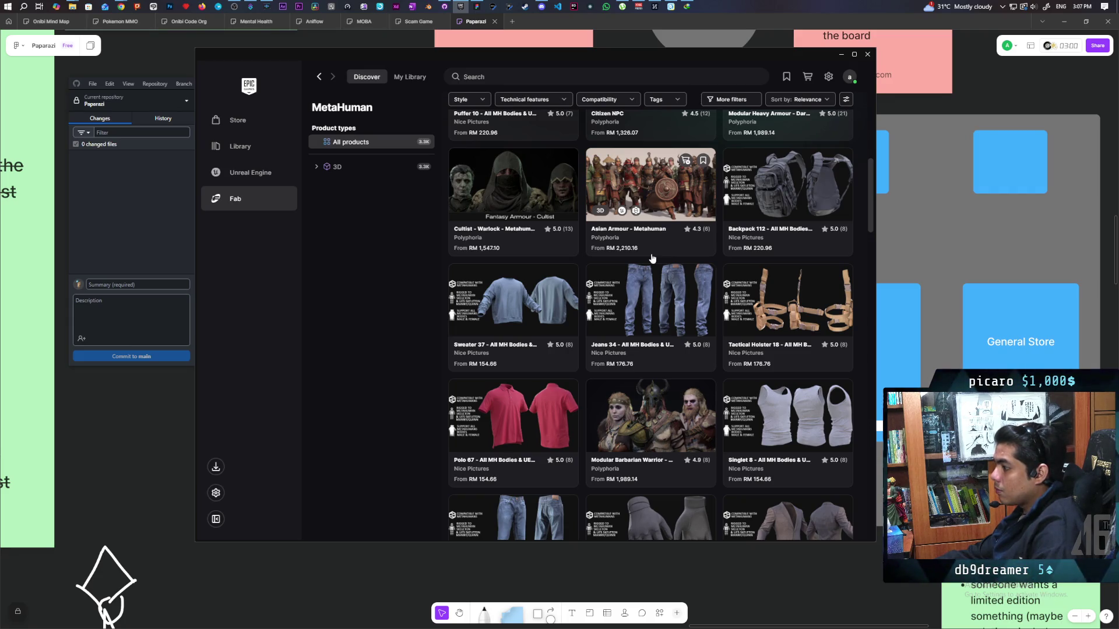
scroll(652, 258, "down", 7)
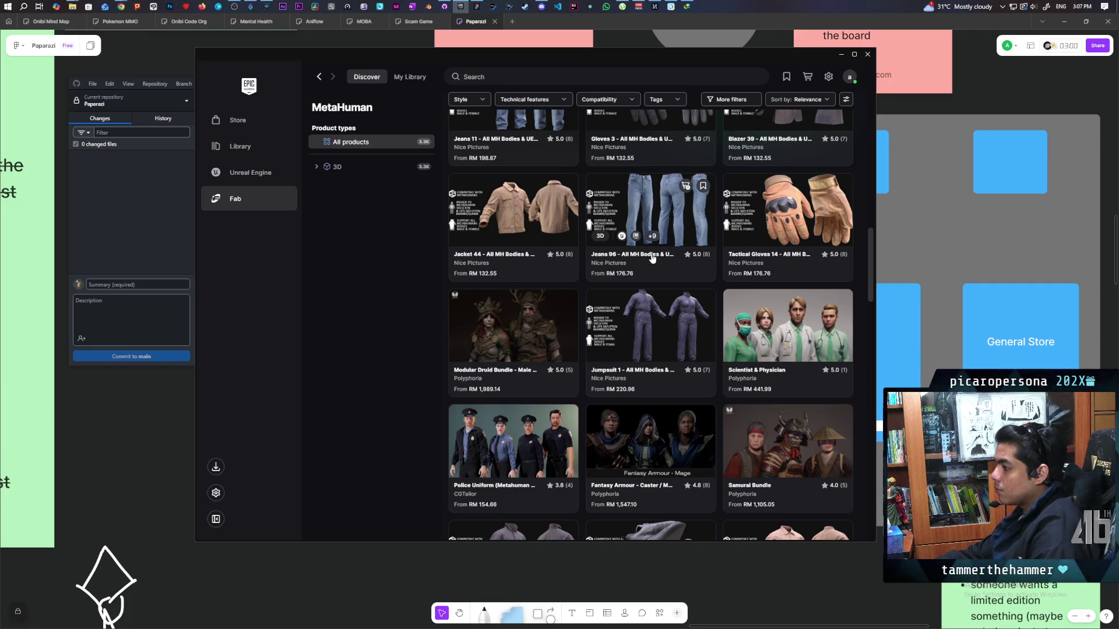
scroll(651, 258, "down", 3)
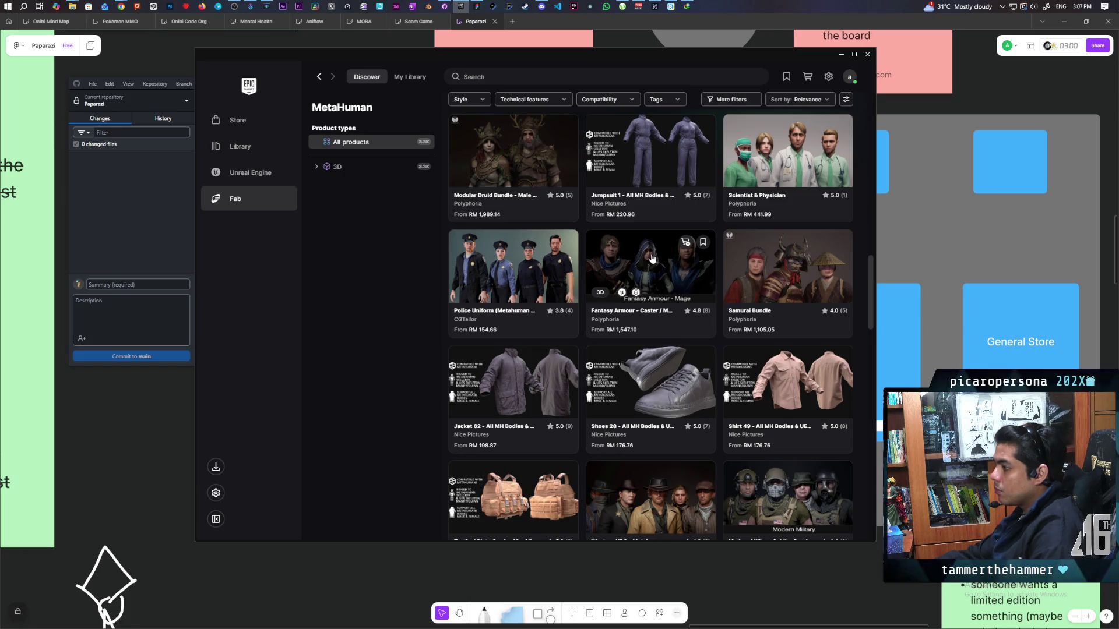
scroll(652, 258, "down", 2)
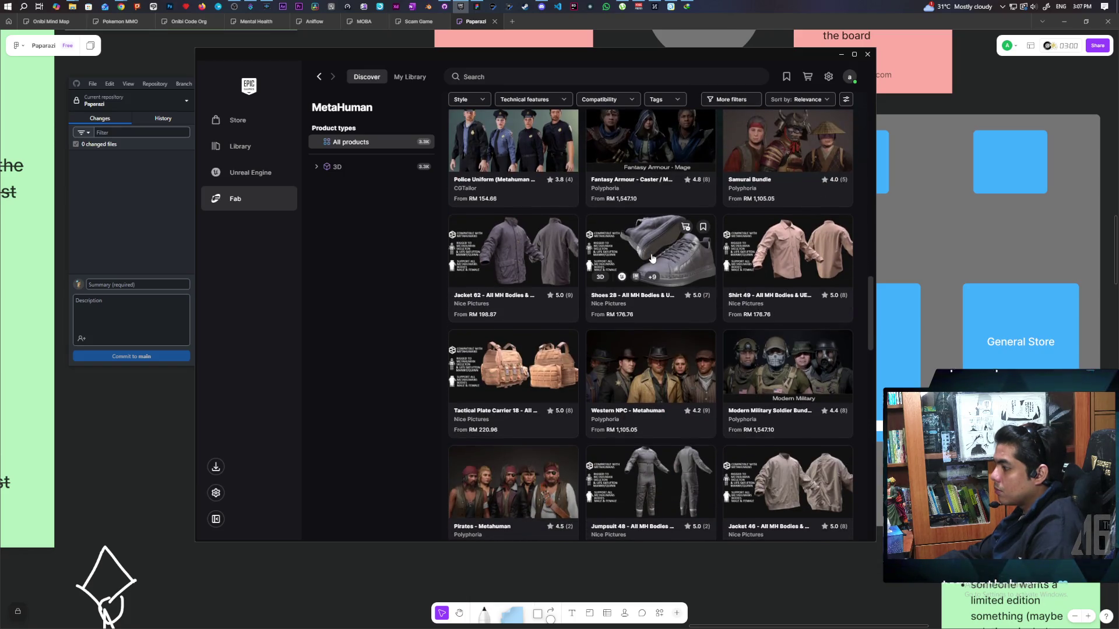
scroll(651, 259, "down", 2)
scroll(651, 259, "down", 3)
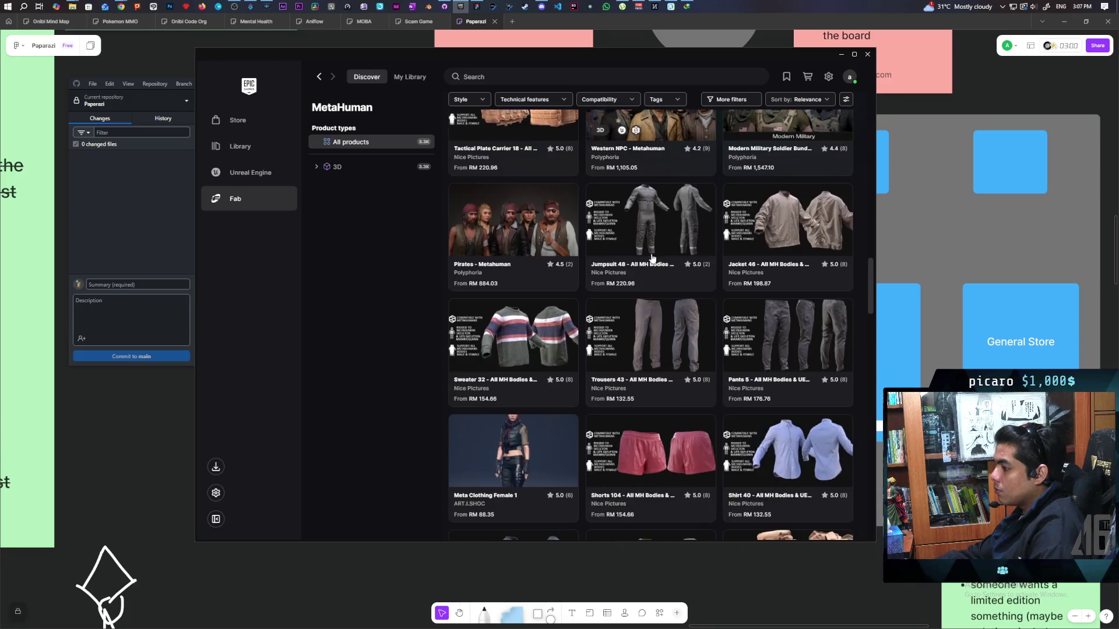
scroll(652, 259, "down", 2)
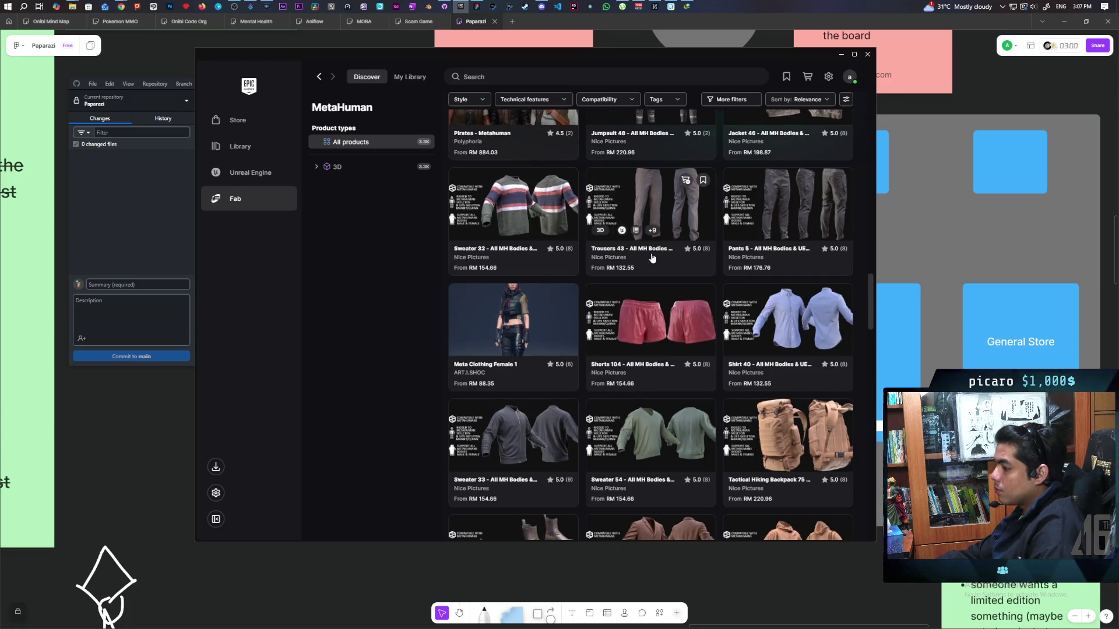
scroll(652, 258, "down", 6)
scroll(652, 258, "down", 3)
scroll(652, 258, "down", 2)
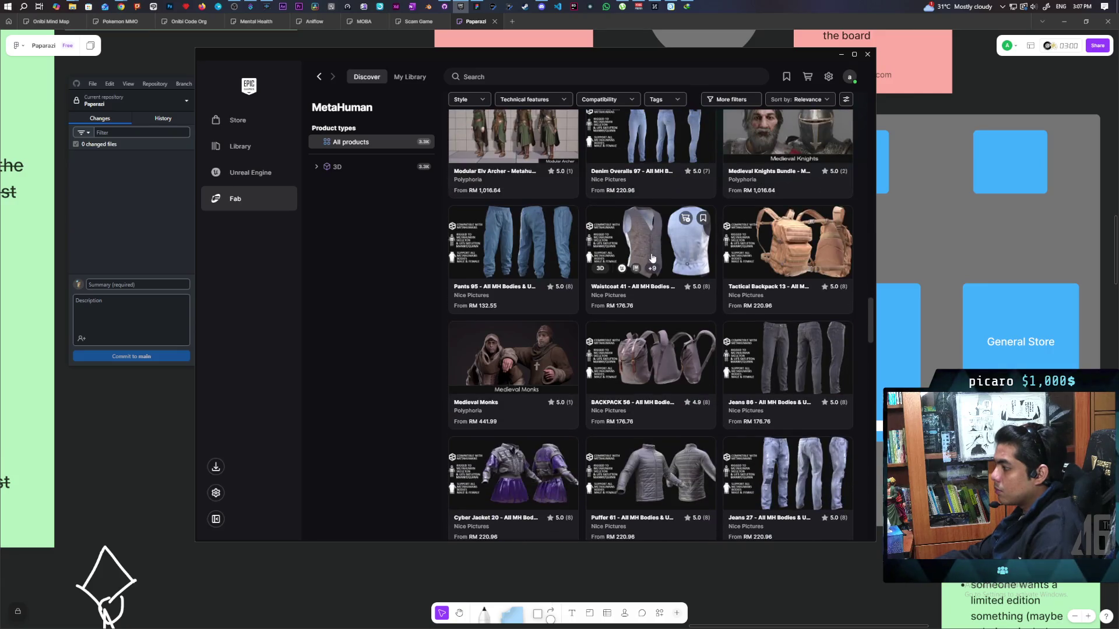
scroll(652, 258, "down", 2)
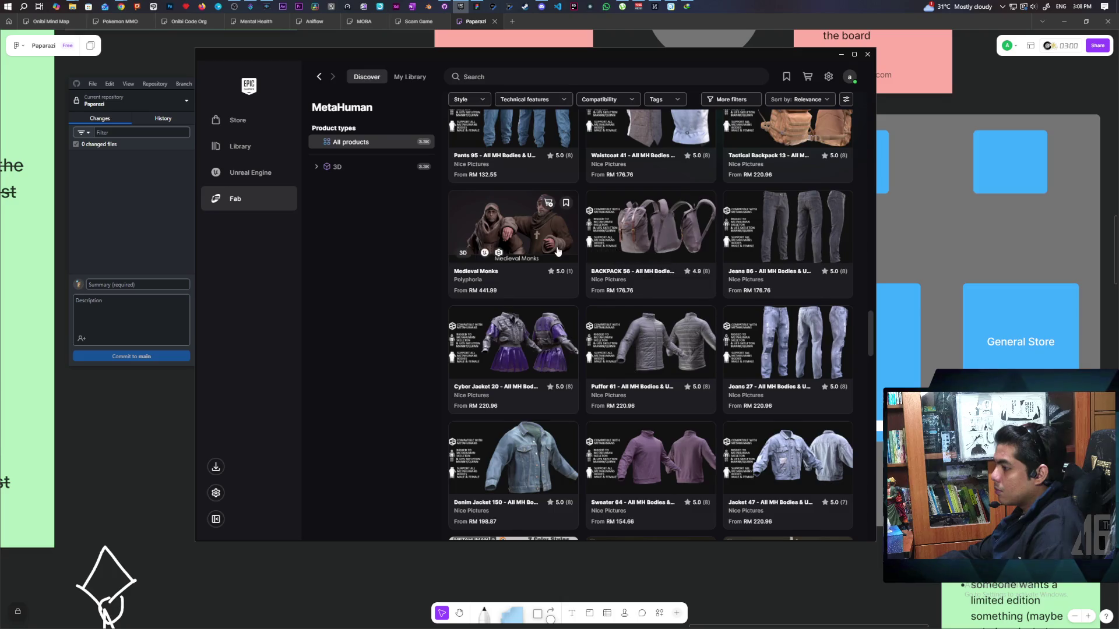
scroll(583, 241, "down", 3)
scroll(588, 240, "down", 3)
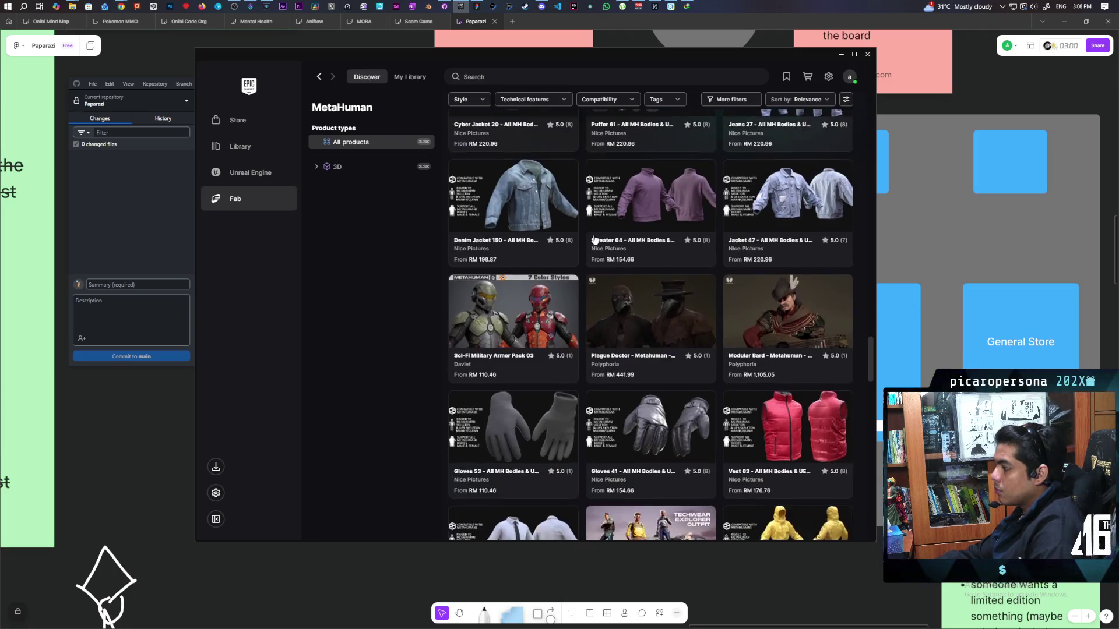
scroll(594, 239, "down", 2)
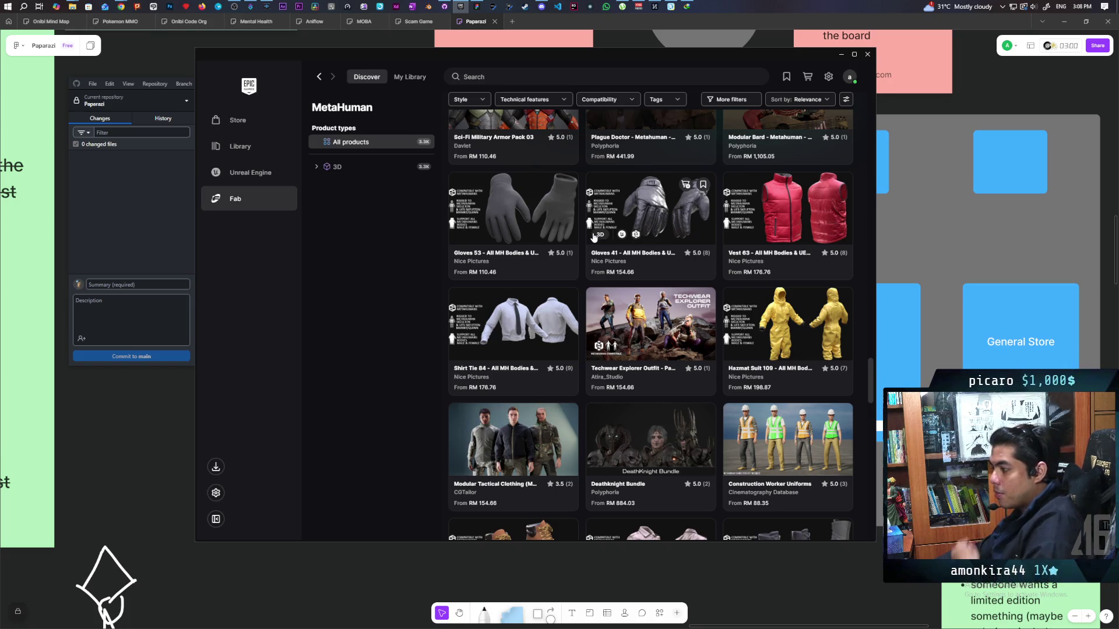
scroll(594, 237, "down", 3)
scroll(594, 236, "down", 2)
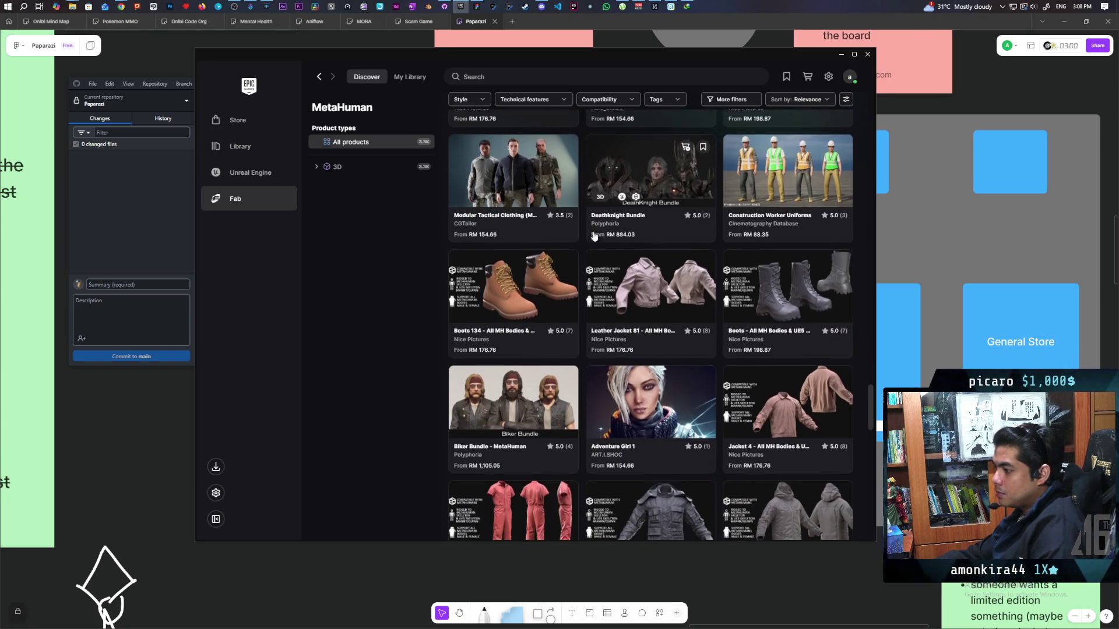
scroll(594, 236, "down", 2)
scroll(594, 236, "down", 2)
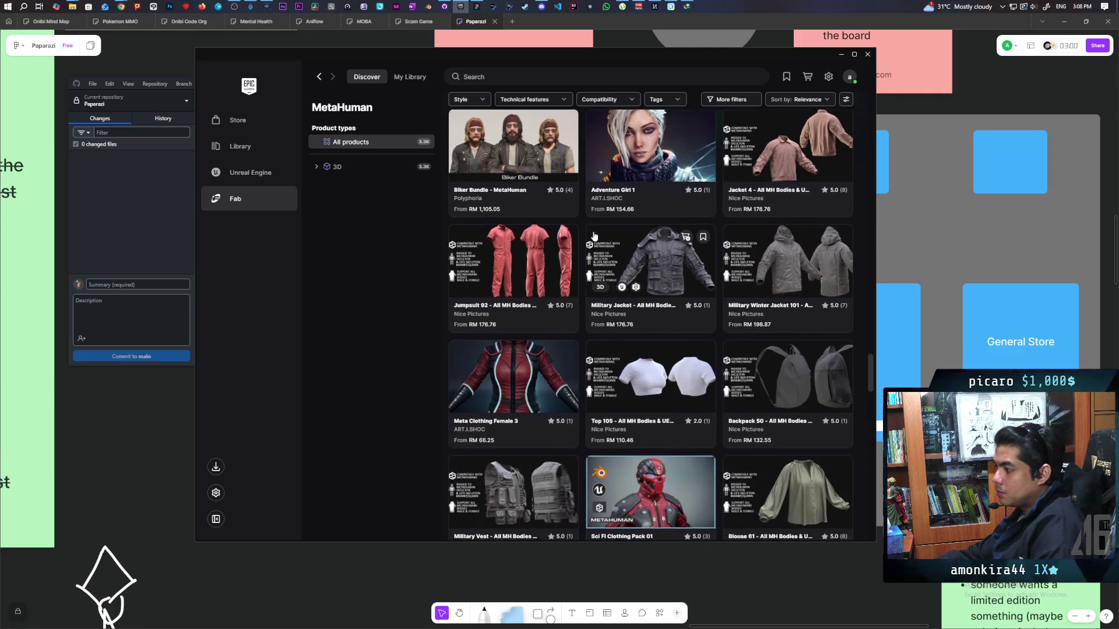
scroll(594, 236, "down", 2)
scroll(594, 236, "down", 2)
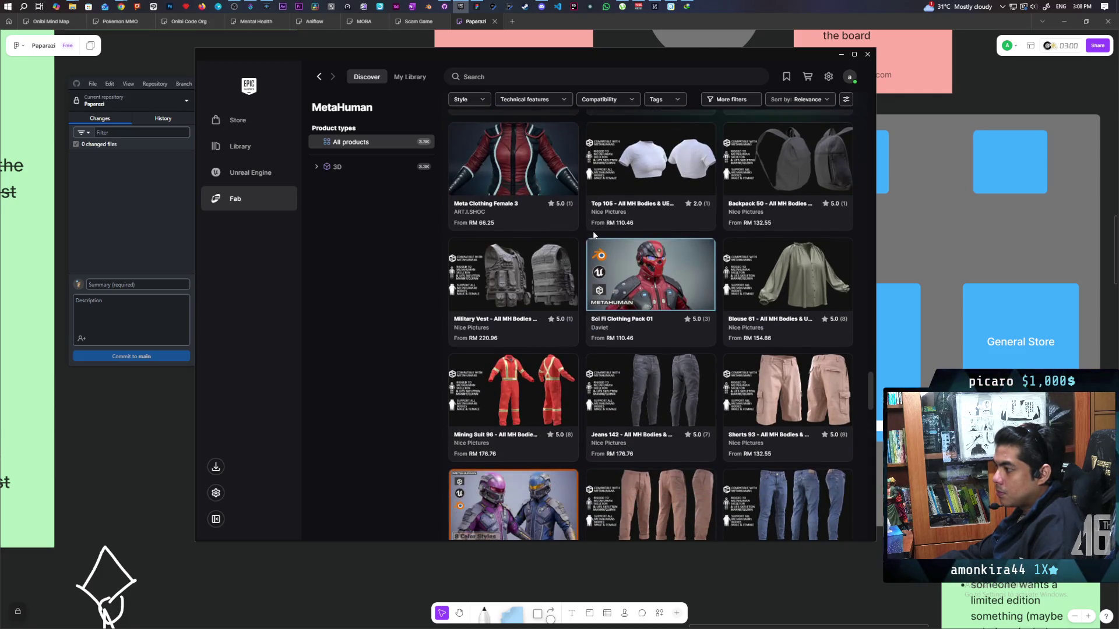
scroll(594, 235, "down", 2)
scroll(595, 235, "down", 2)
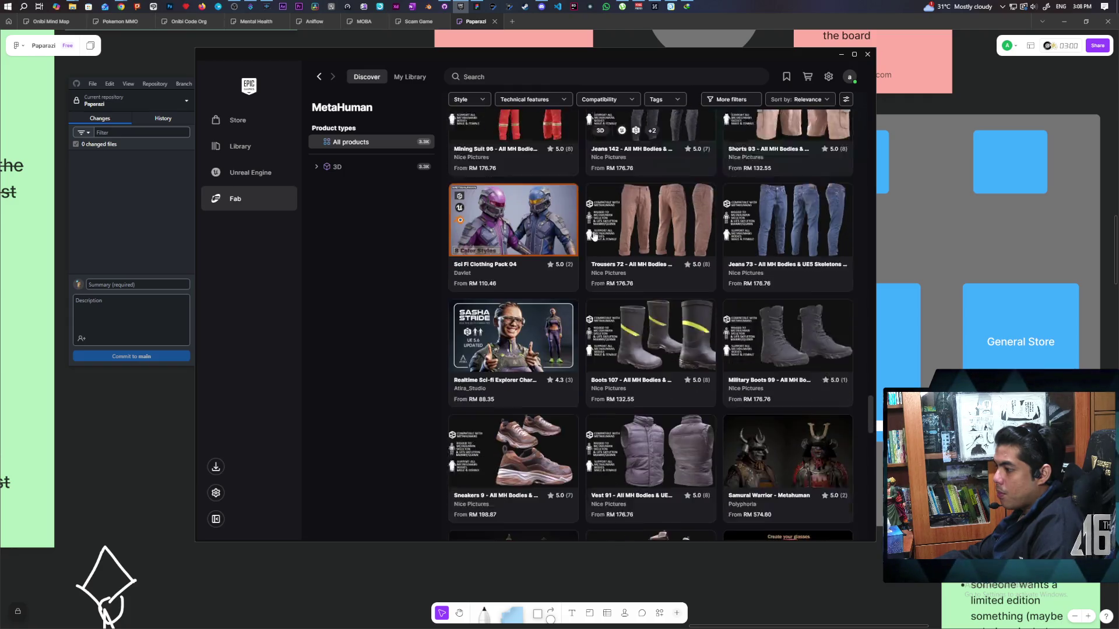
scroll(594, 235, "down", 2)
scroll(594, 235, "down", 2)
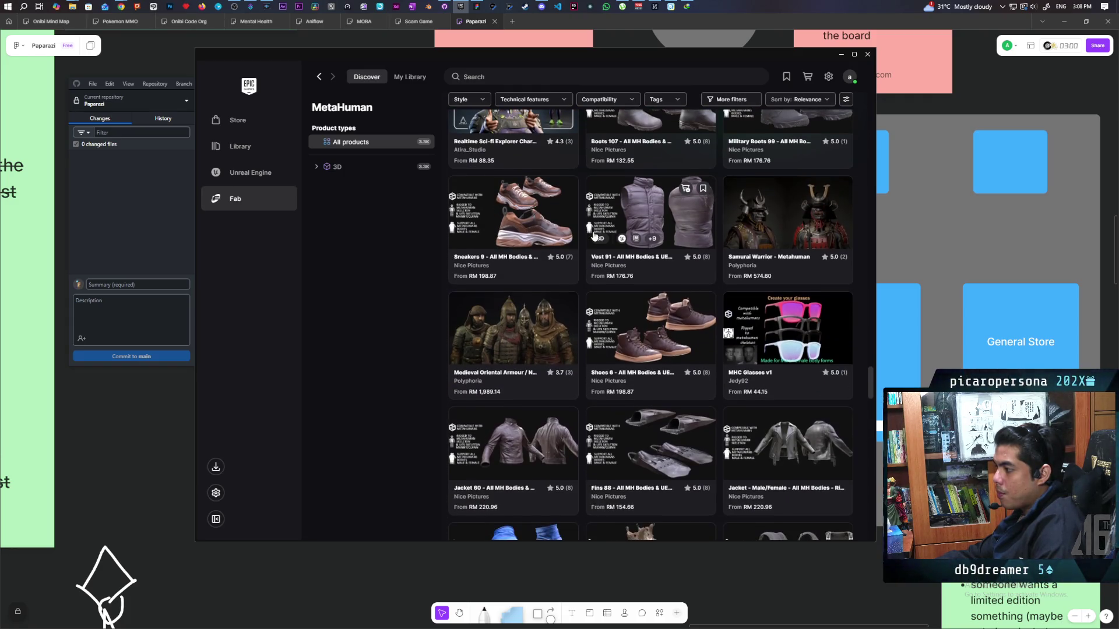
scroll(595, 236, "down", 2)
scroll(595, 236, "down", 2)
scroll(594, 235, "down", 1)
scroll(595, 236, "down", 3)
scroll(594, 236, "down", 5)
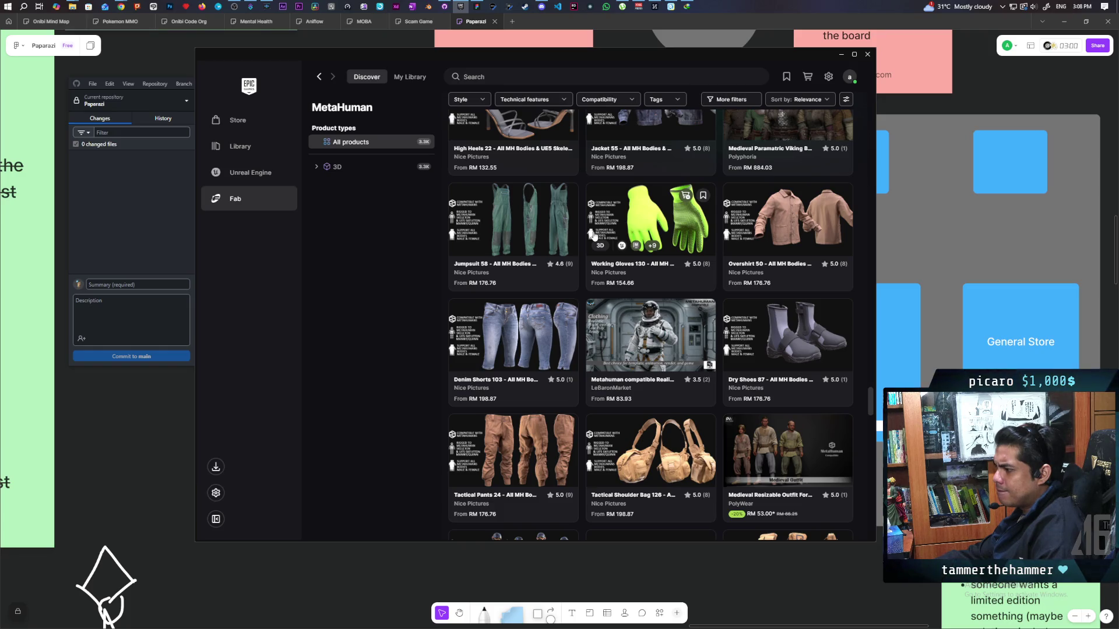
scroll(594, 235, "down", 2)
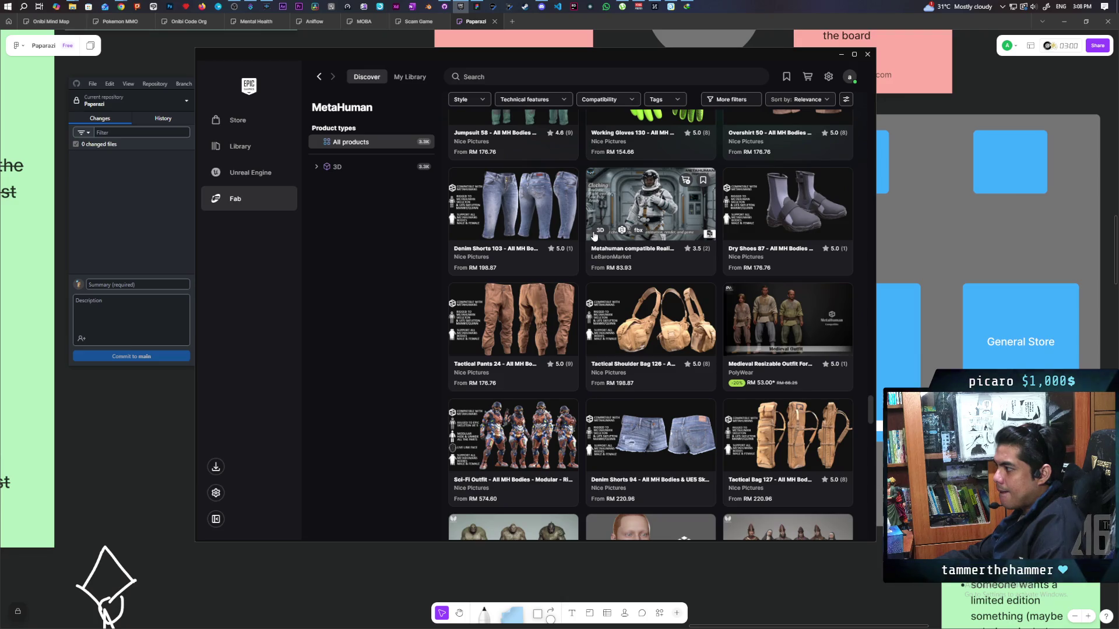
scroll(594, 235, "down", 4)
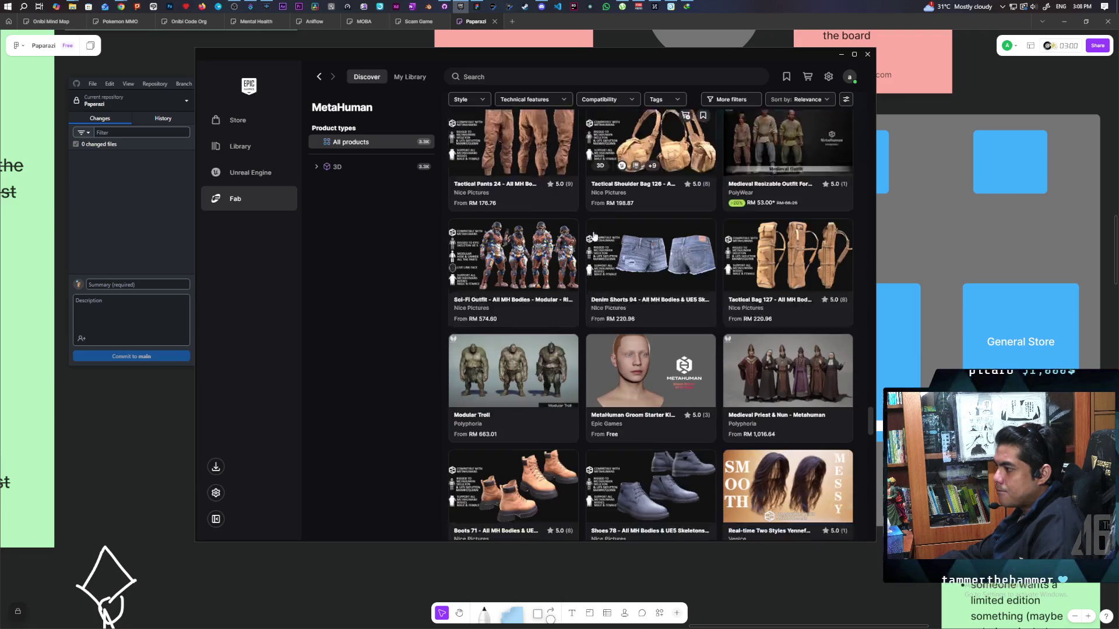
scroll(594, 235, "down", 3)
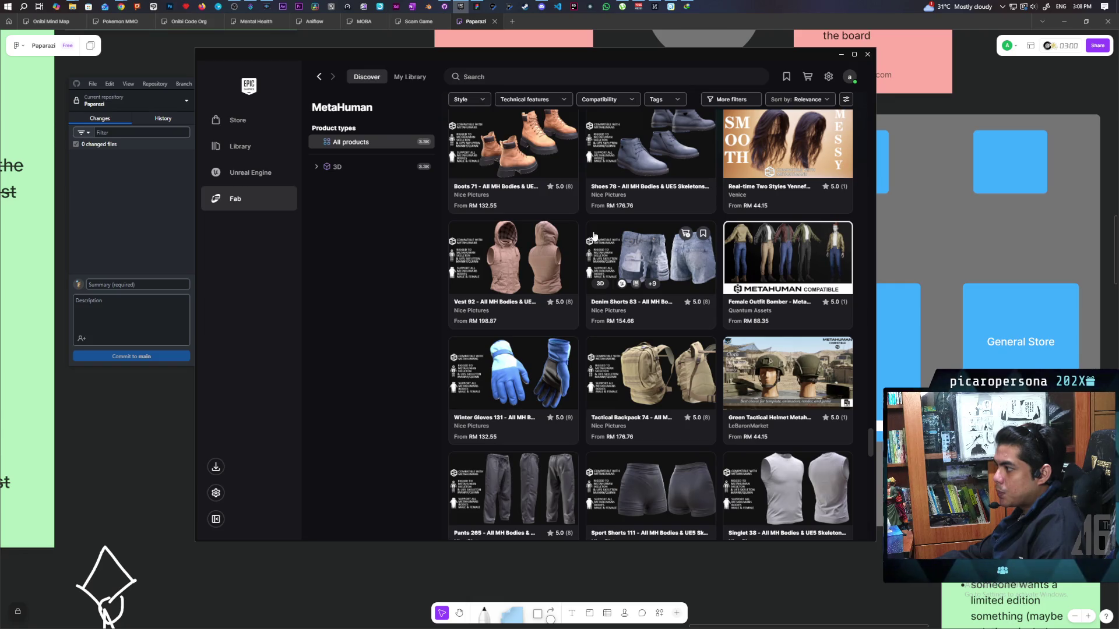
scroll(594, 235, "up", 1)
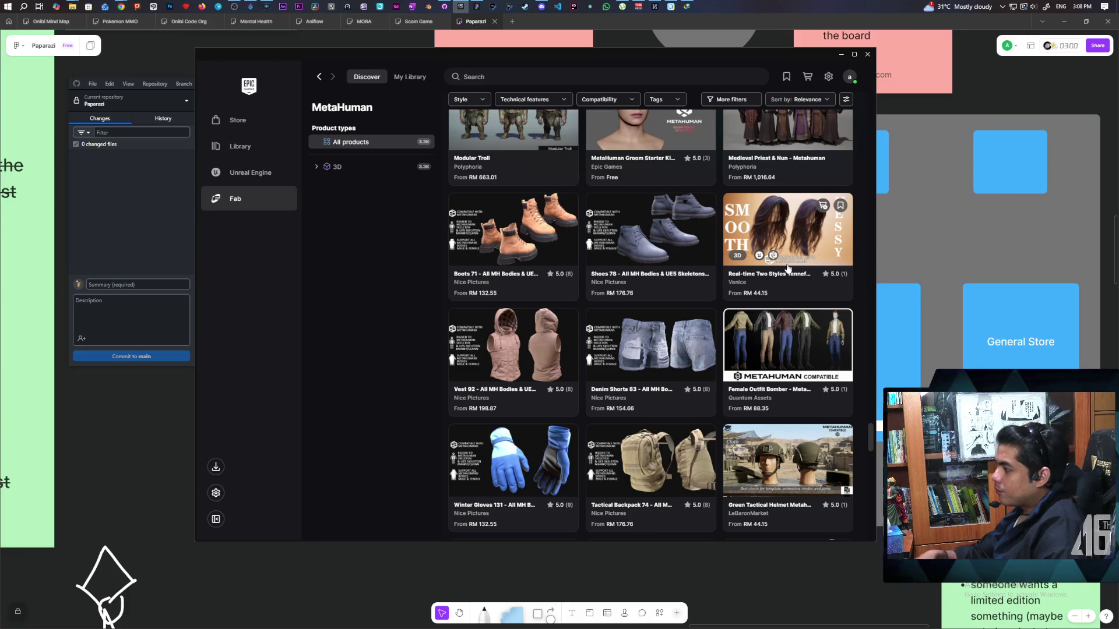
left_click(787, 268)
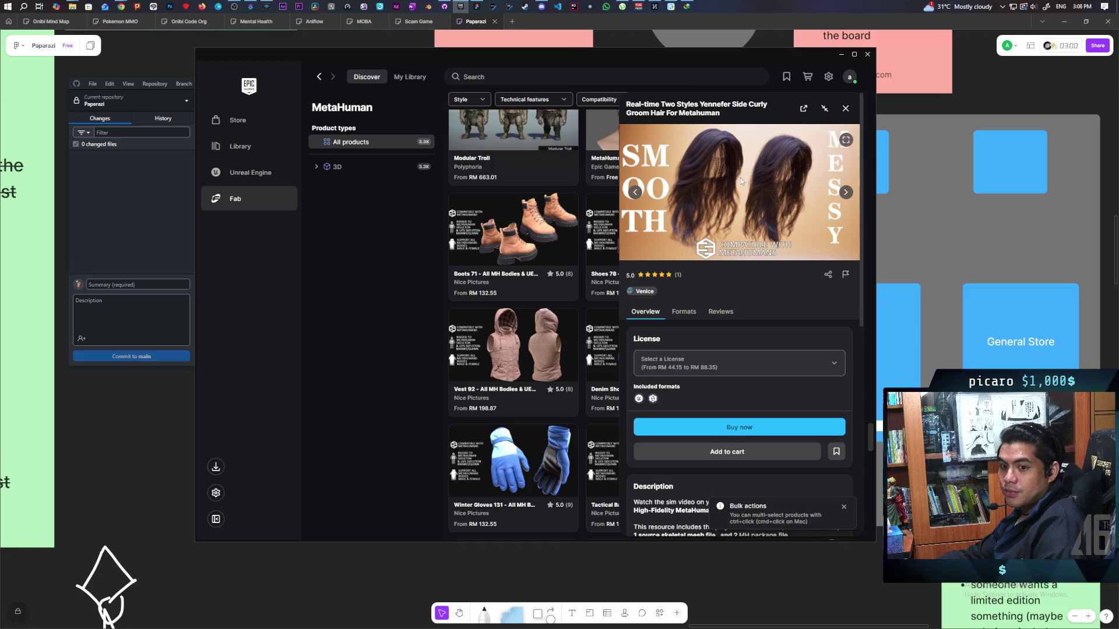
Page through four preview images of the Yennefer curly groom hair, including the back view.
left_click(846, 193)
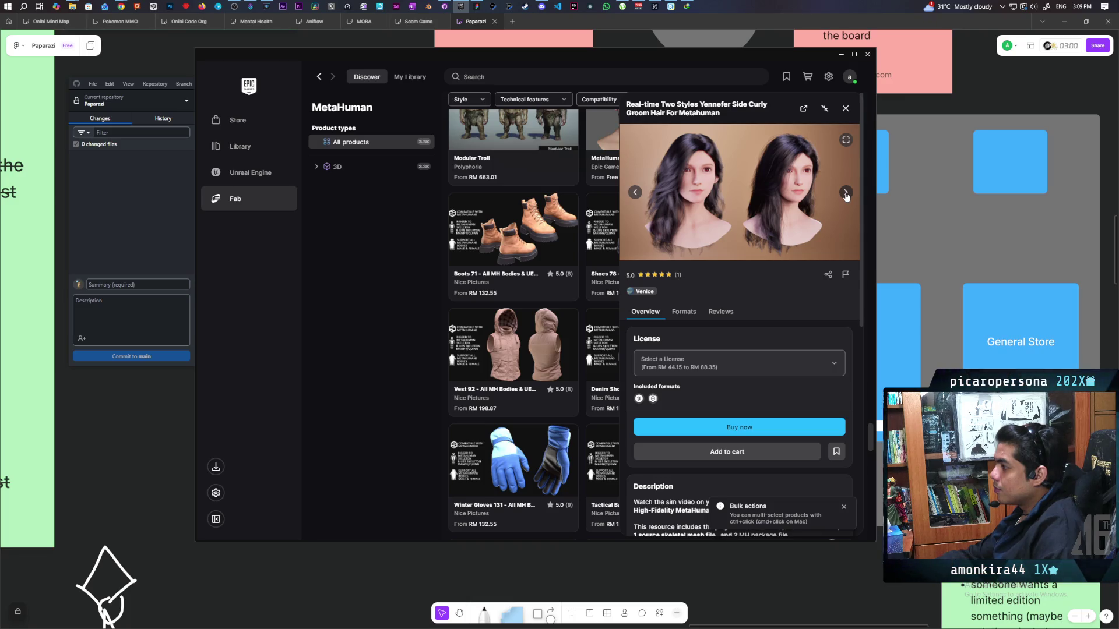
left_click(846, 193)
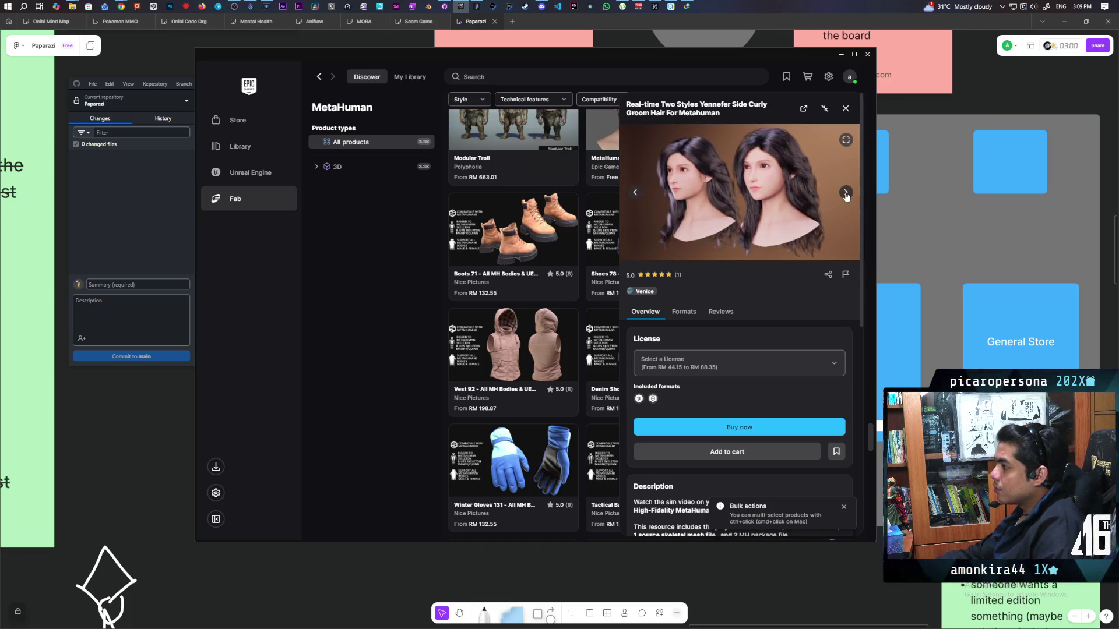
left_click(845, 193)
left_click(846, 193)
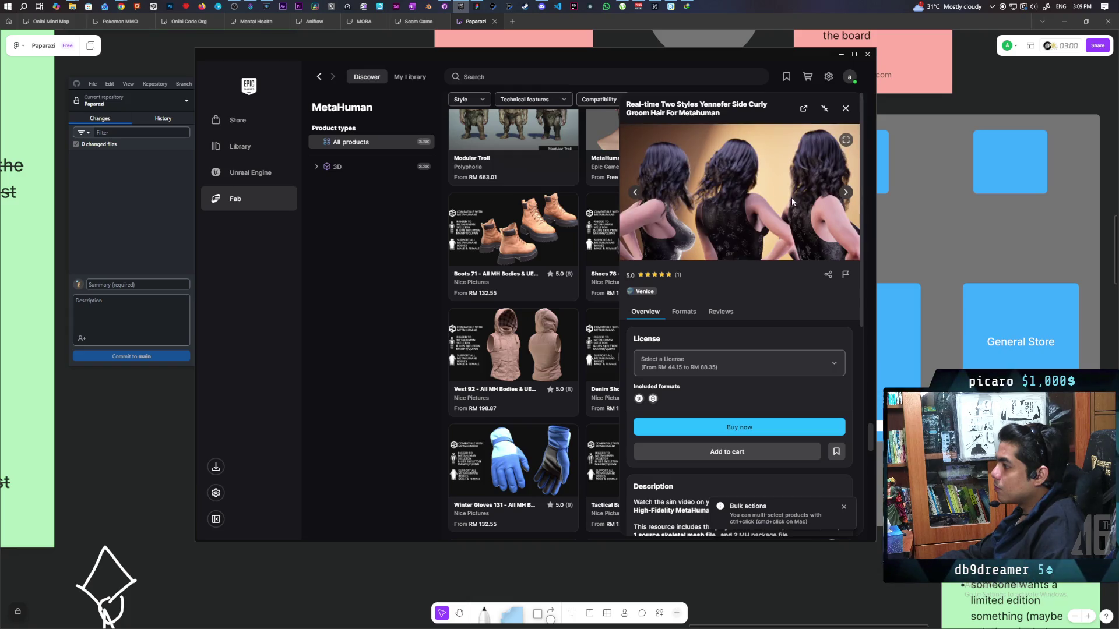
Scroll to the hair asset's description, then close its detail panel and continue down the listings.
scroll(792, 203, "down", 4)
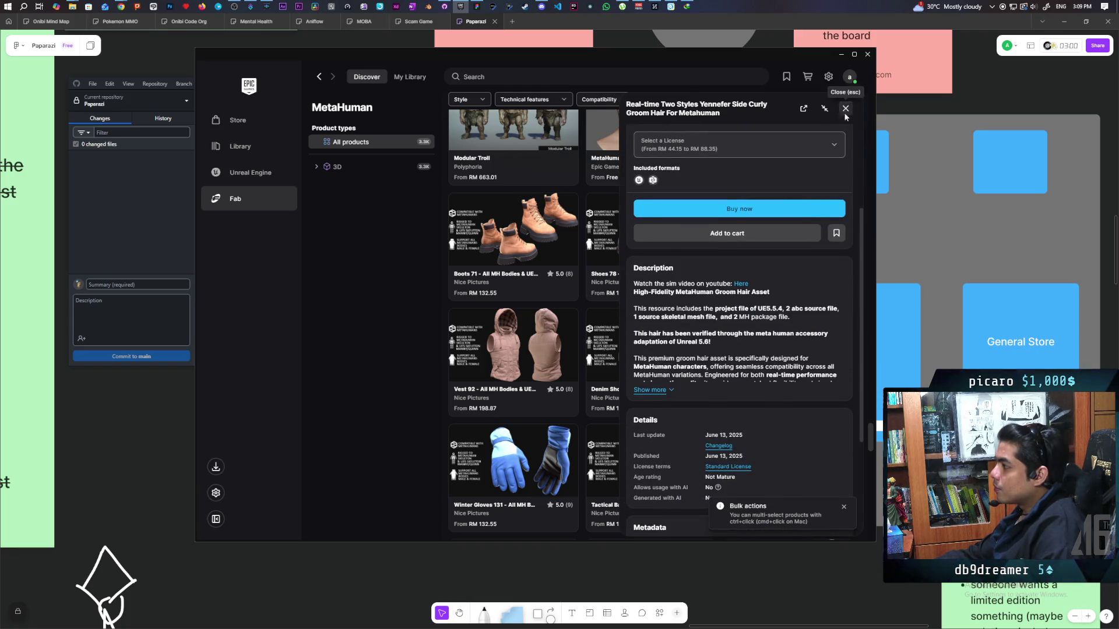
left_click(845, 109)
scroll(755, 228, "down", 5)
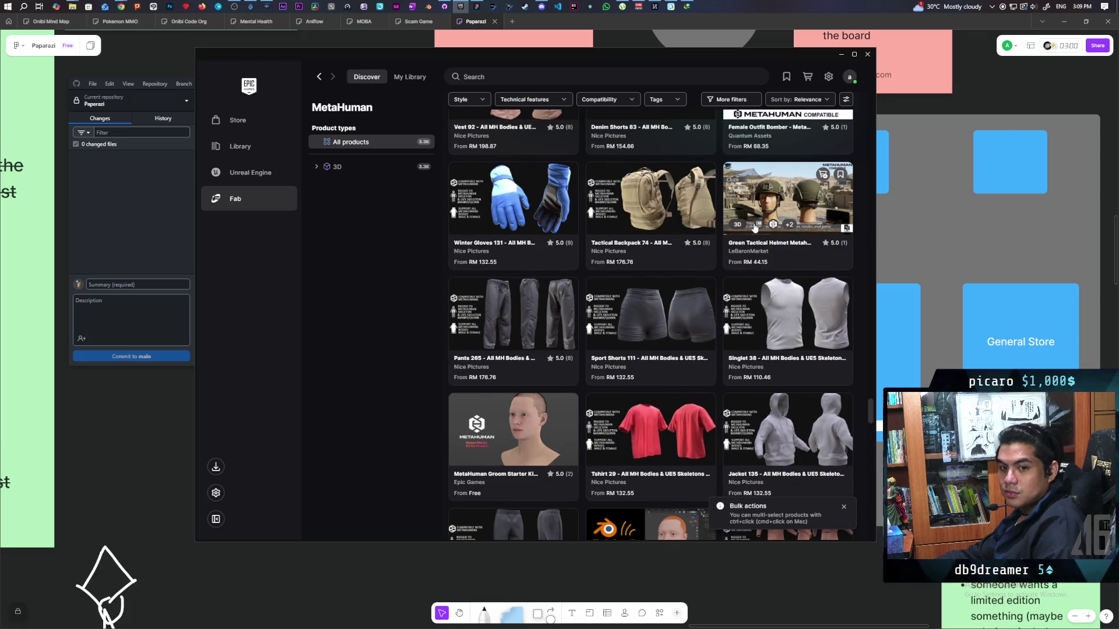
Scroll past the clothing rows to the Sneakers, Double Ponytails and Medical Glasses cards.
scroll(753, 225, "down", 3)
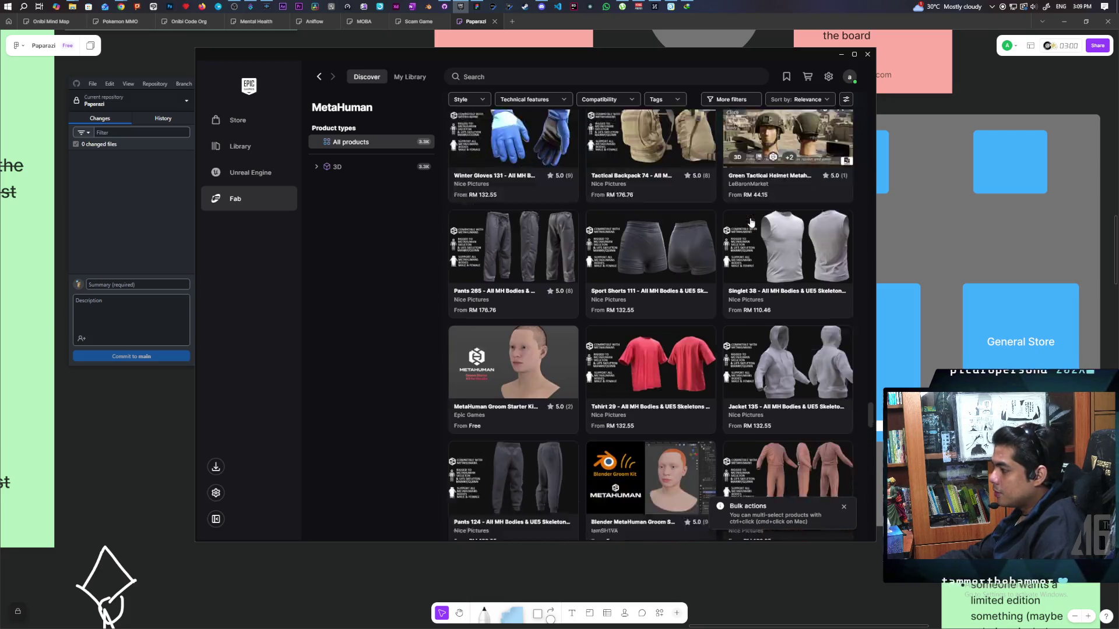
scroll(752, 222, "down", 4)
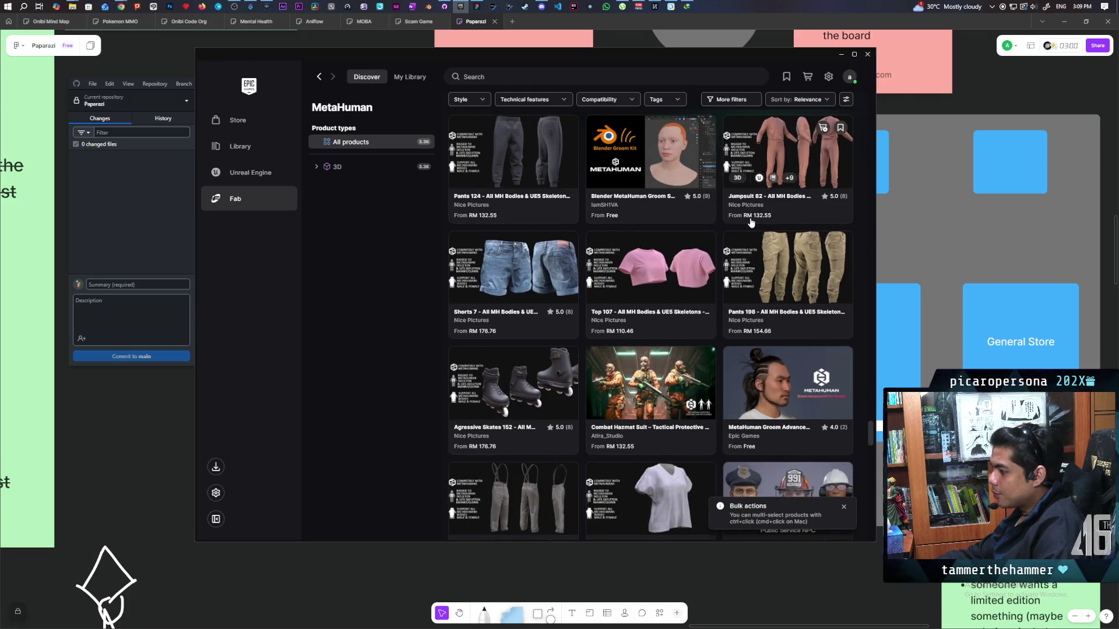
scroll(752, 222, "down", 2)
scroll(751, 222, "down", 7)
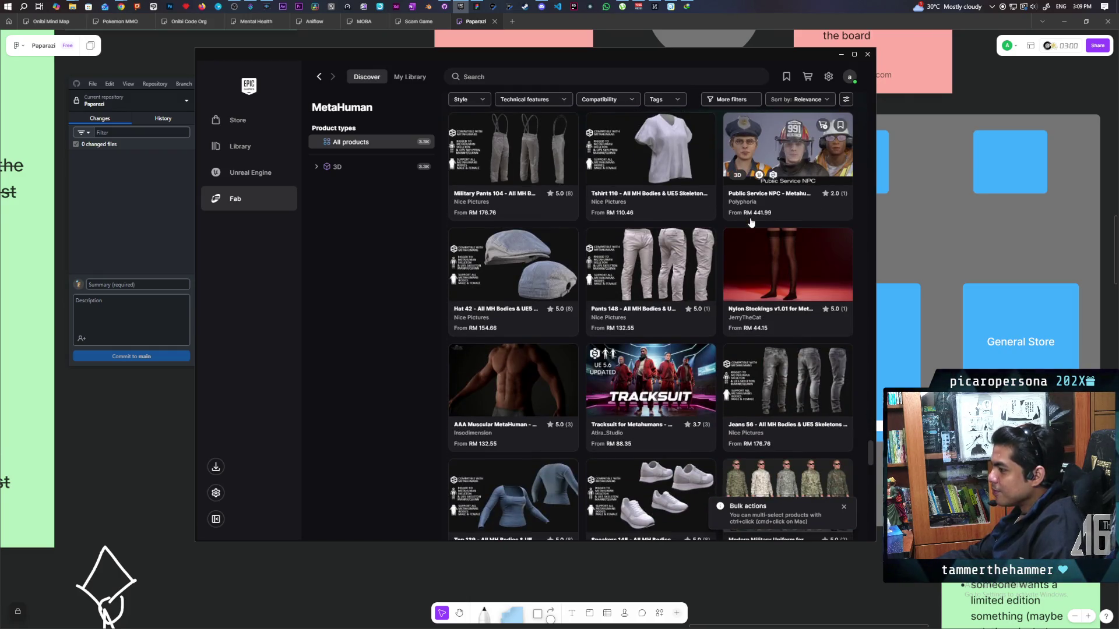
scroll(751, 222, "down", 3)
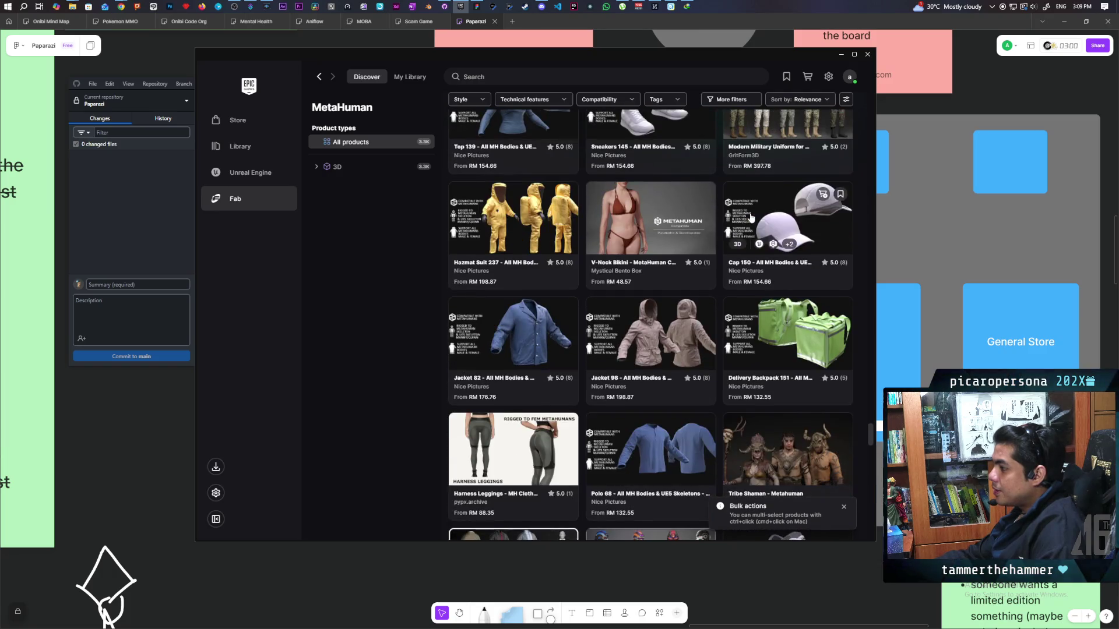
scroll(543, 231, "down", 5)
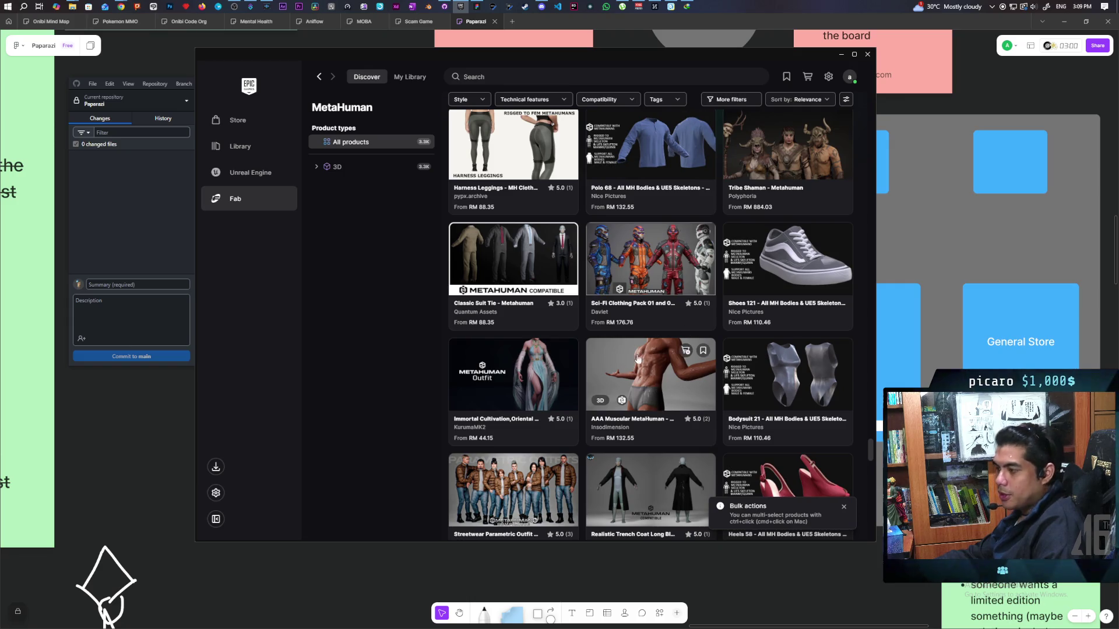
mouse_move(770, 351)
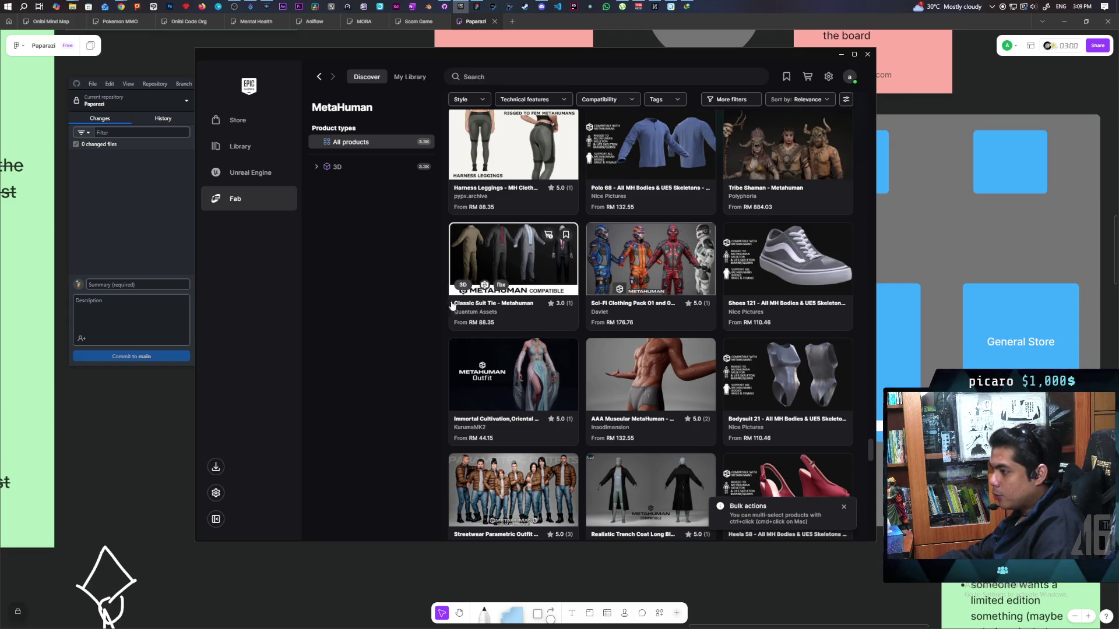
scroll(699, 371, "down", 5)
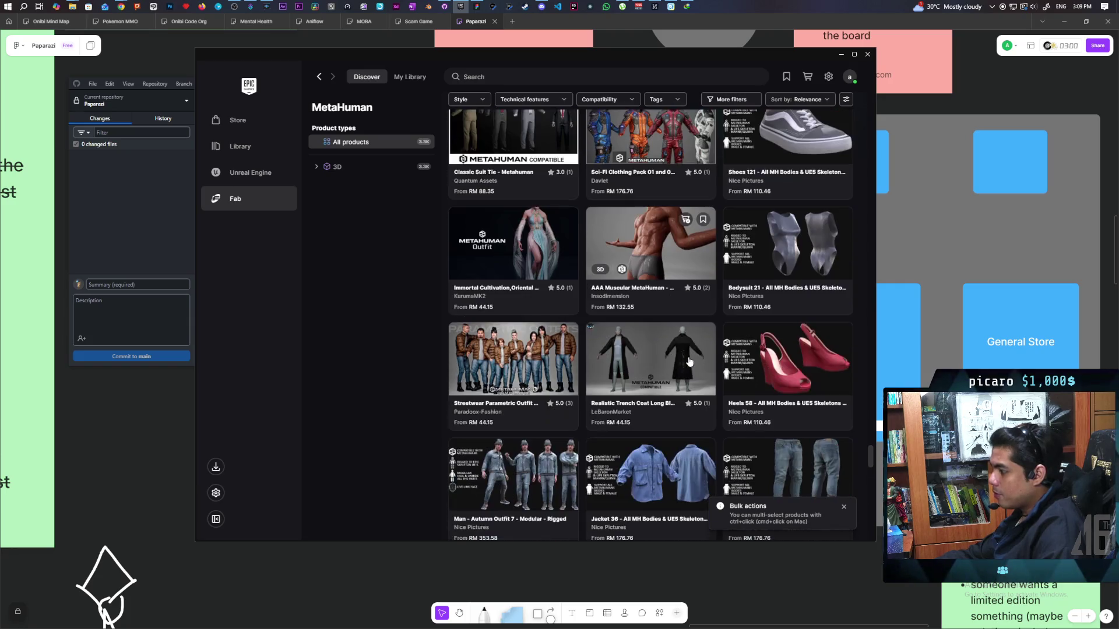
scroll(687, 352, "down", 2)
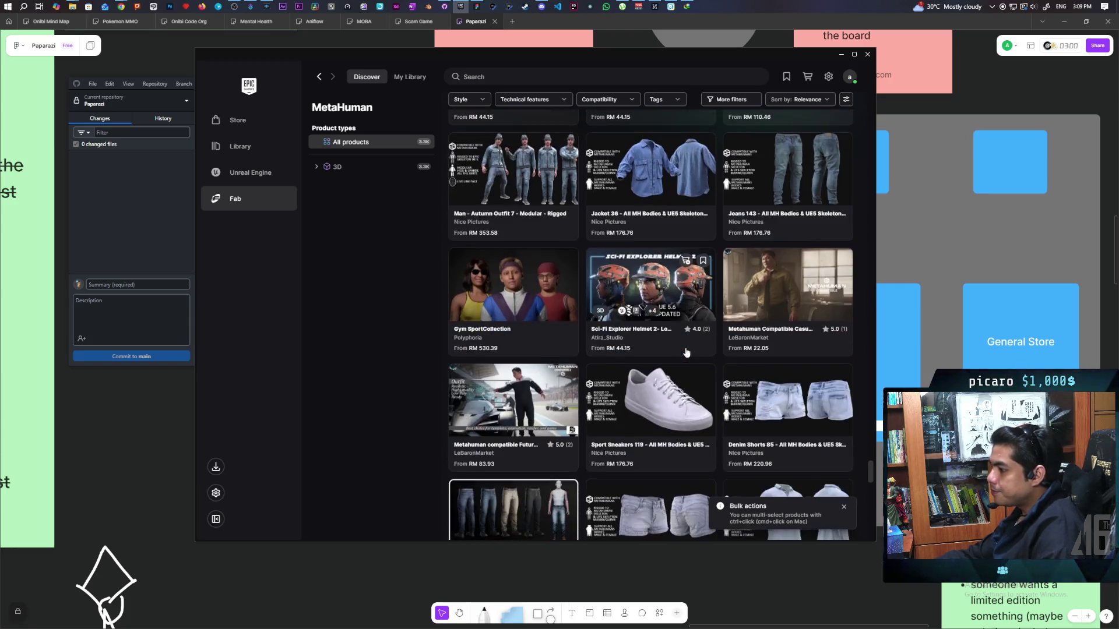
scroll(686, 352, "down", 3)
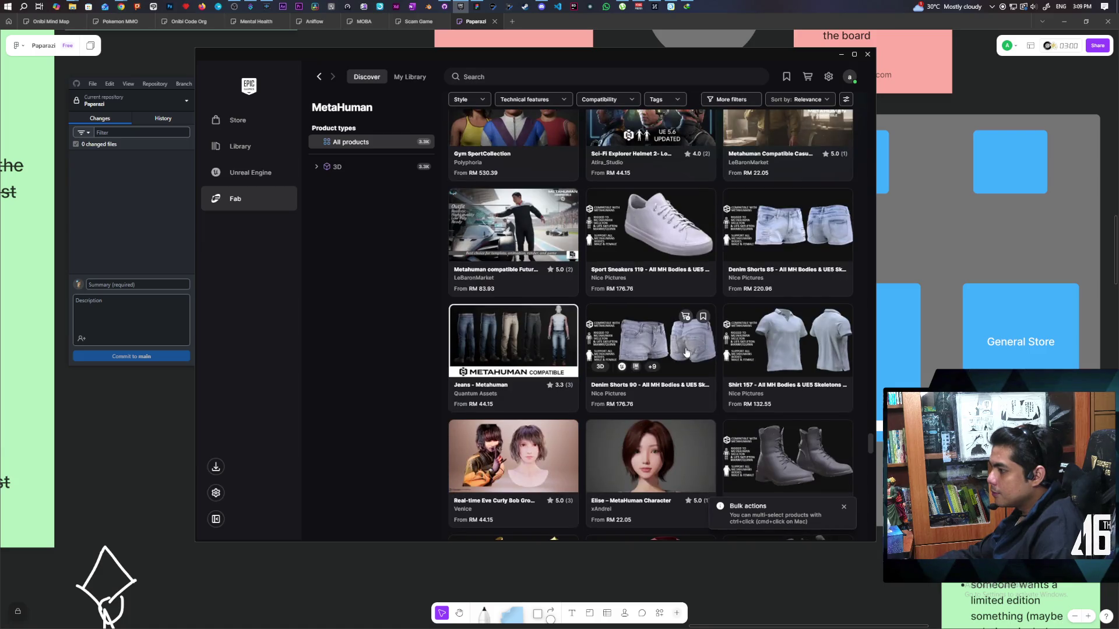
scroll(687, 352, "down", 3)
scroll(687, 352, "down", 3)
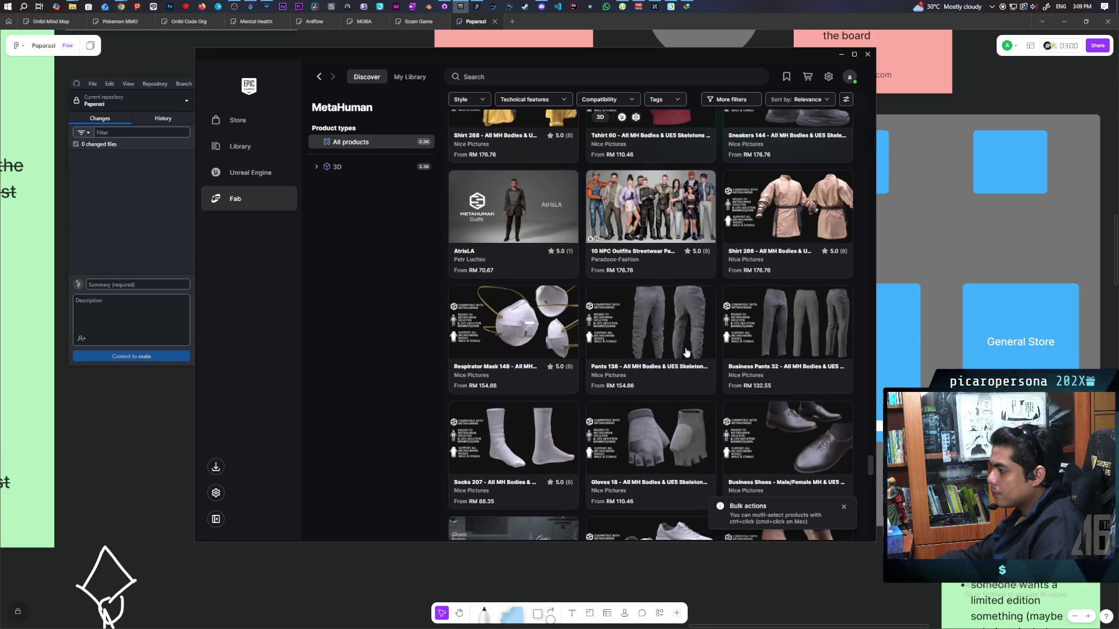
scroll(686, 352, "down", 6)
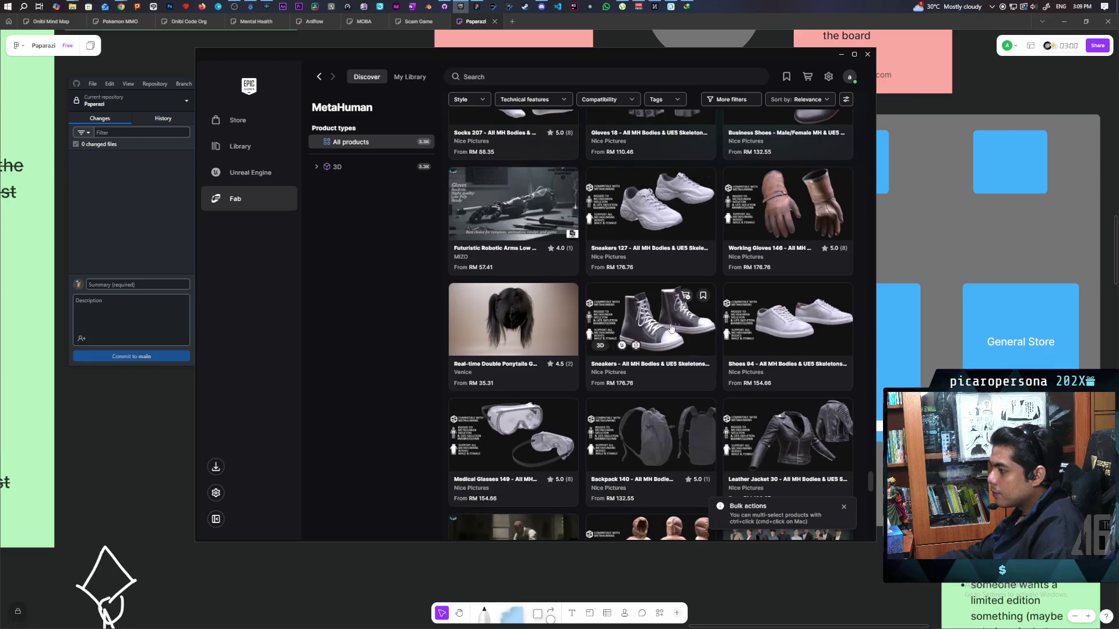
Open the Paparazi project from the Unreal Engine library's My Projects list.
left_click(260, 184)
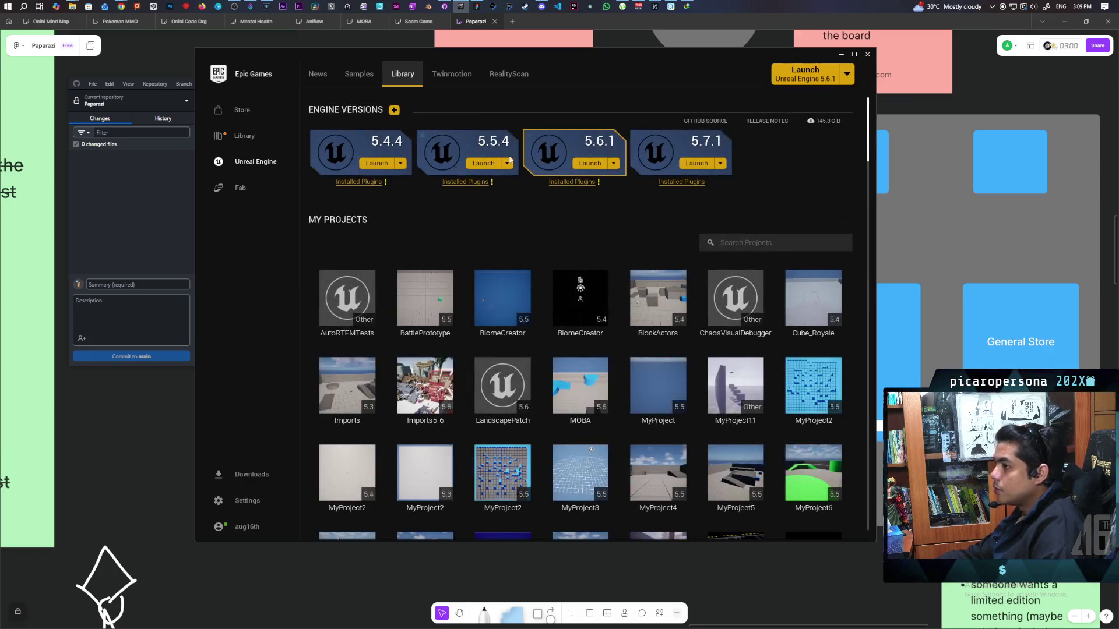
scroll(612, 280, "down", 5)
scroll(610, 298, "down", 2)
double_click(517, 267)
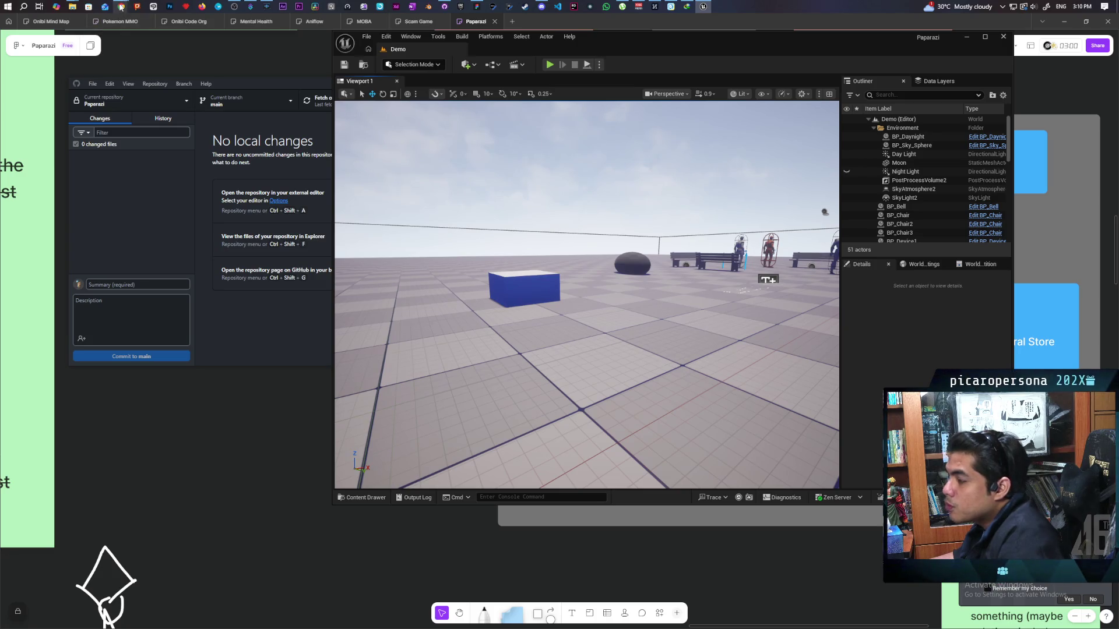
Fly the viewport camera past the red domes and flags to the caged-mannequin platform.
mouse_move(120, 8)
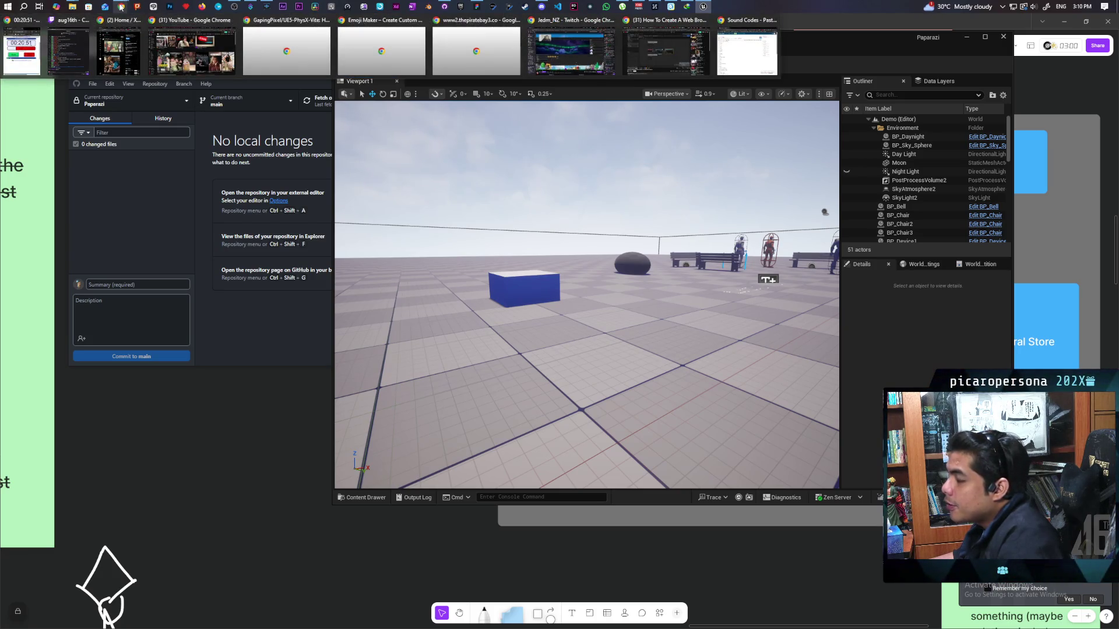
mouse_move(158, 55)
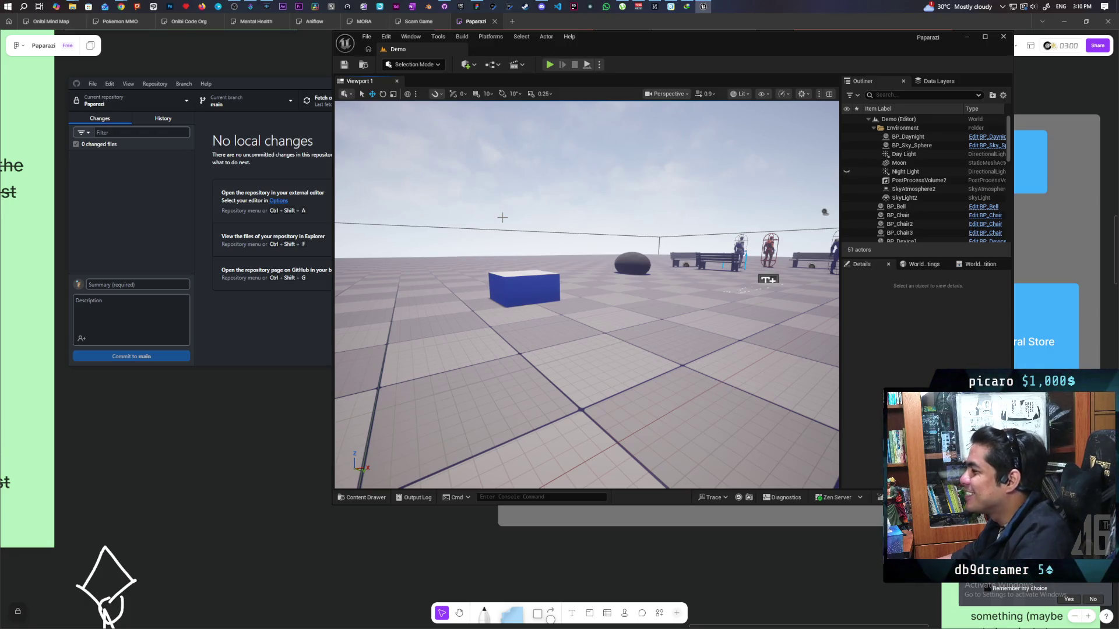
mouse_move(558, 296)
left_mouse_down()
mouse_move(550, 192)
mouse_move(554, 291)
left_mouse_up()
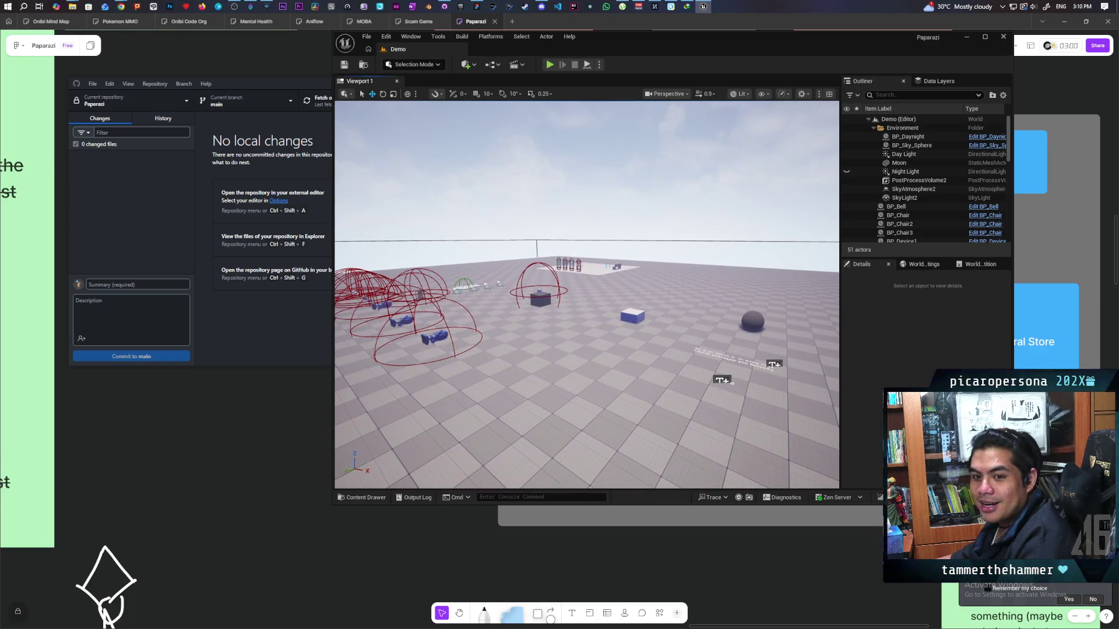
key("w")
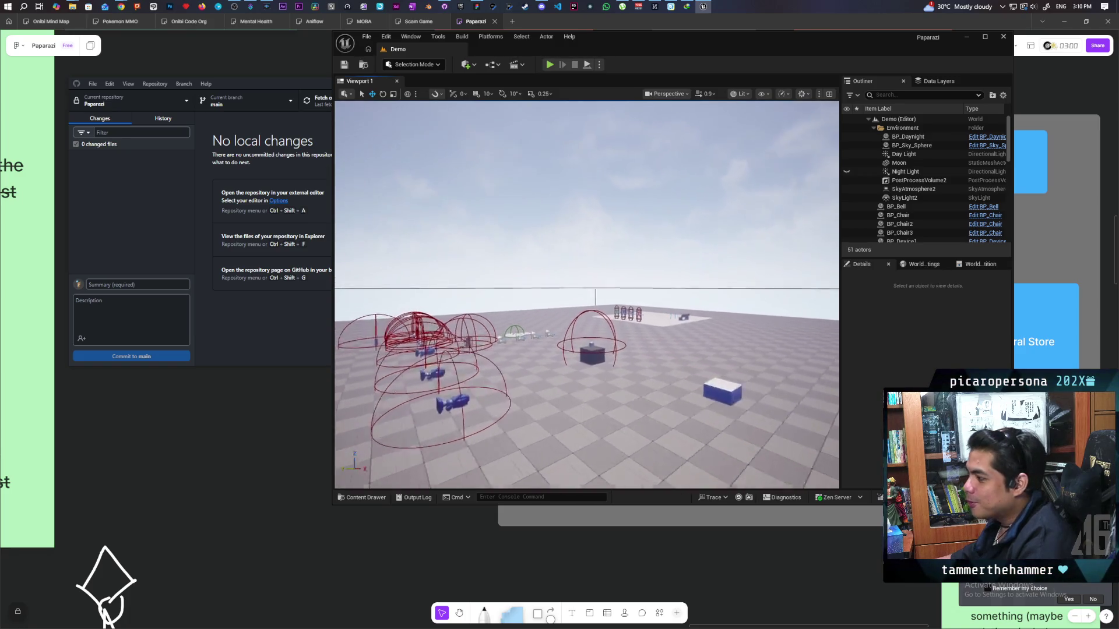
key("s")
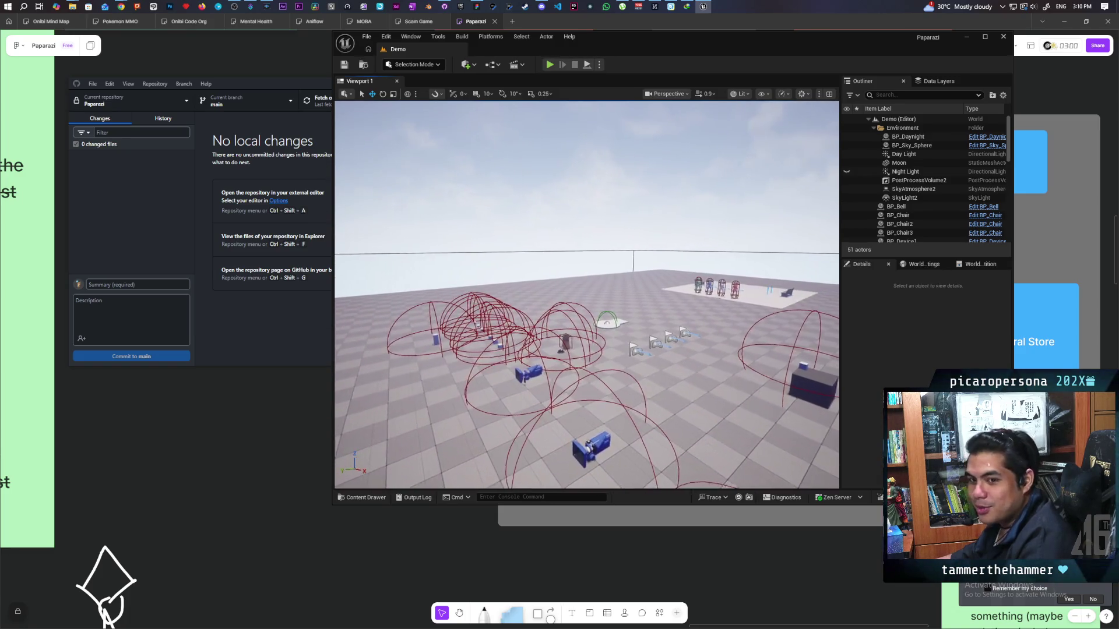
key("w")
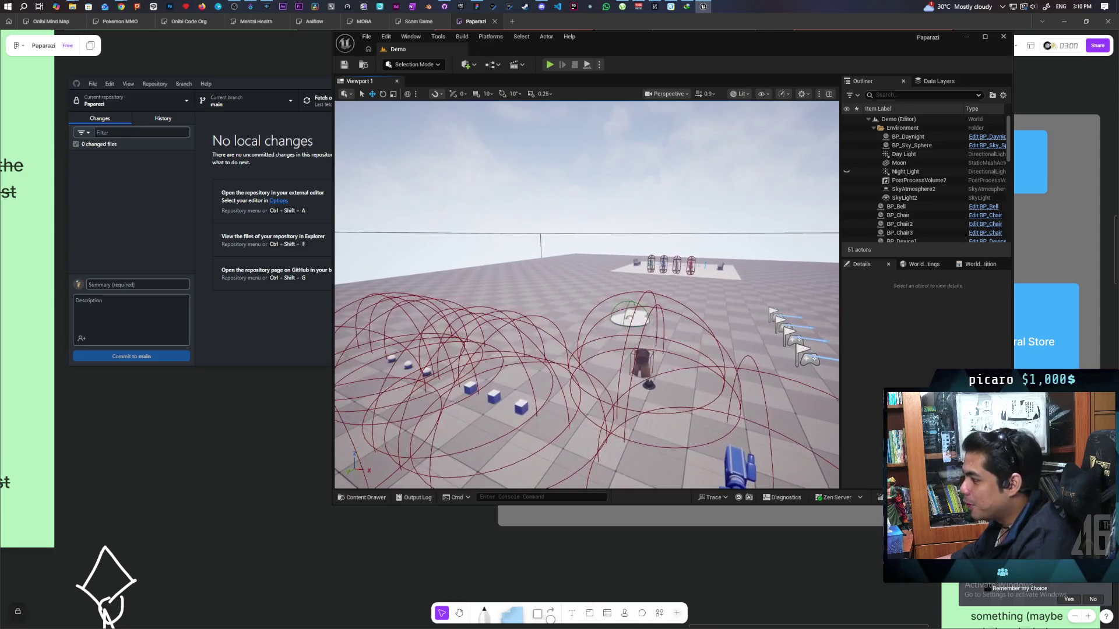
key("w")
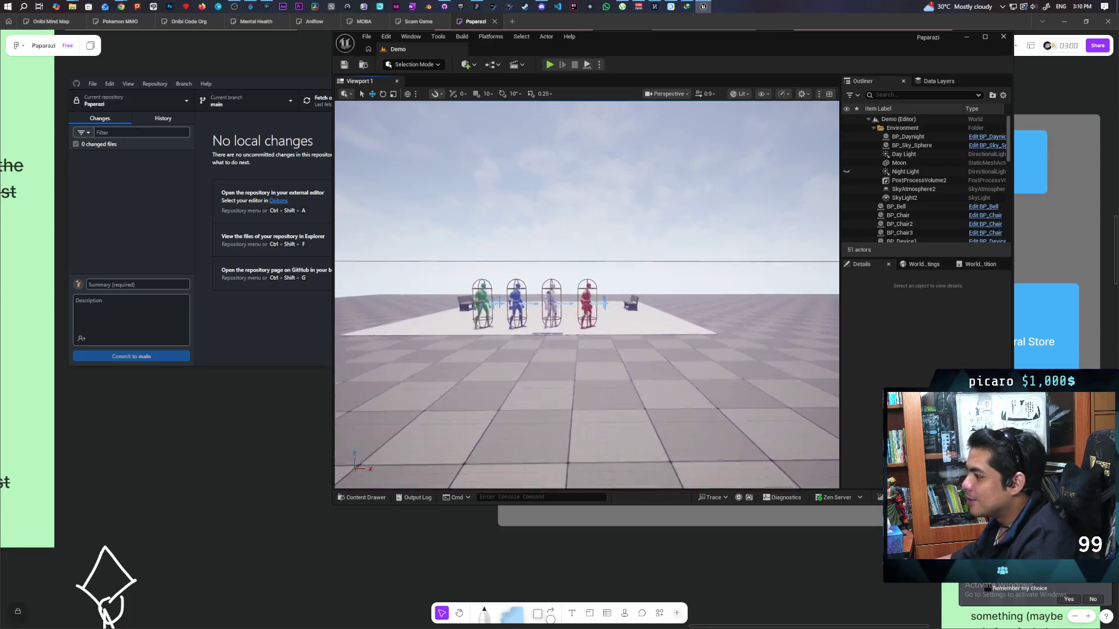
key("s")
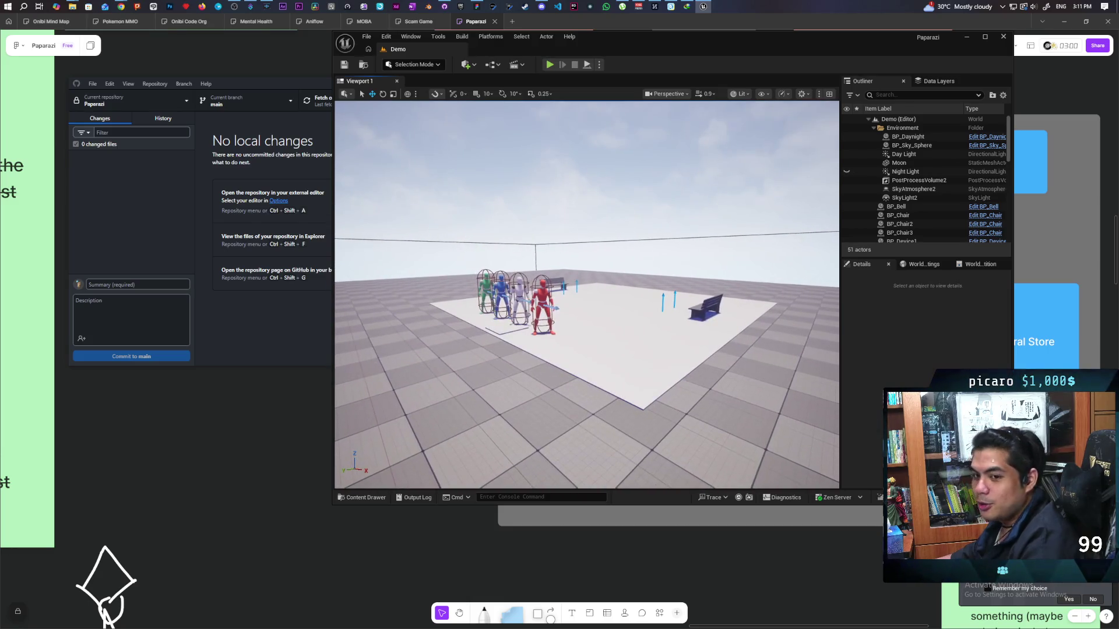
mouse_move(730, 56)
left_mouse_down()
mouse_move(796, 37)
mouse_move(785, 43)
left_mouse_up()
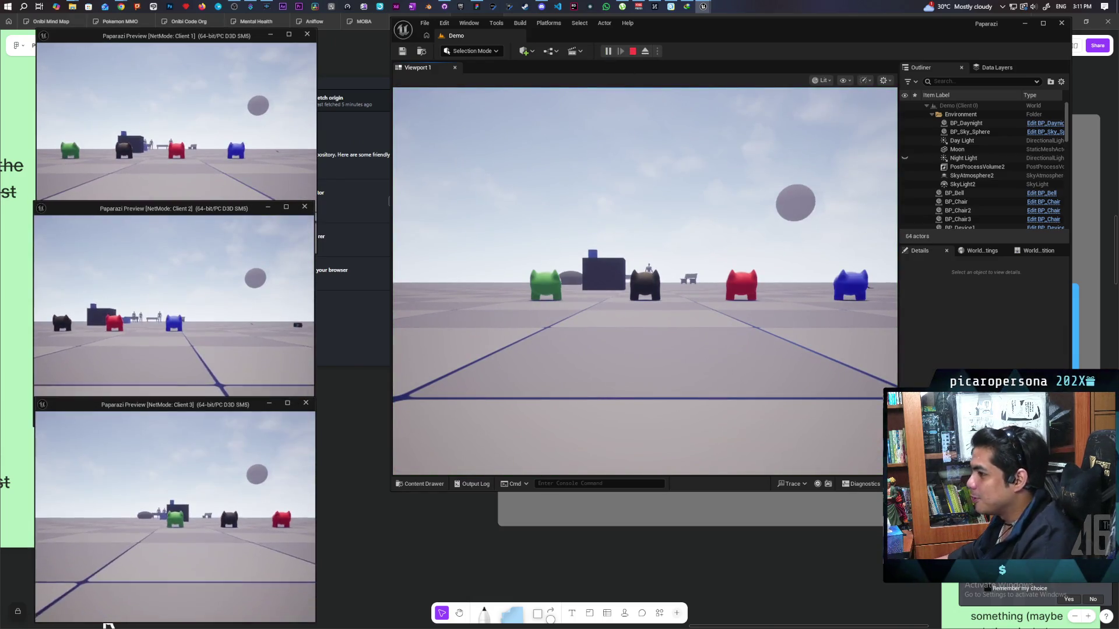
Walk the player past the white robot onto the platform toward the food-requesting NPCs' bench.
key("w")
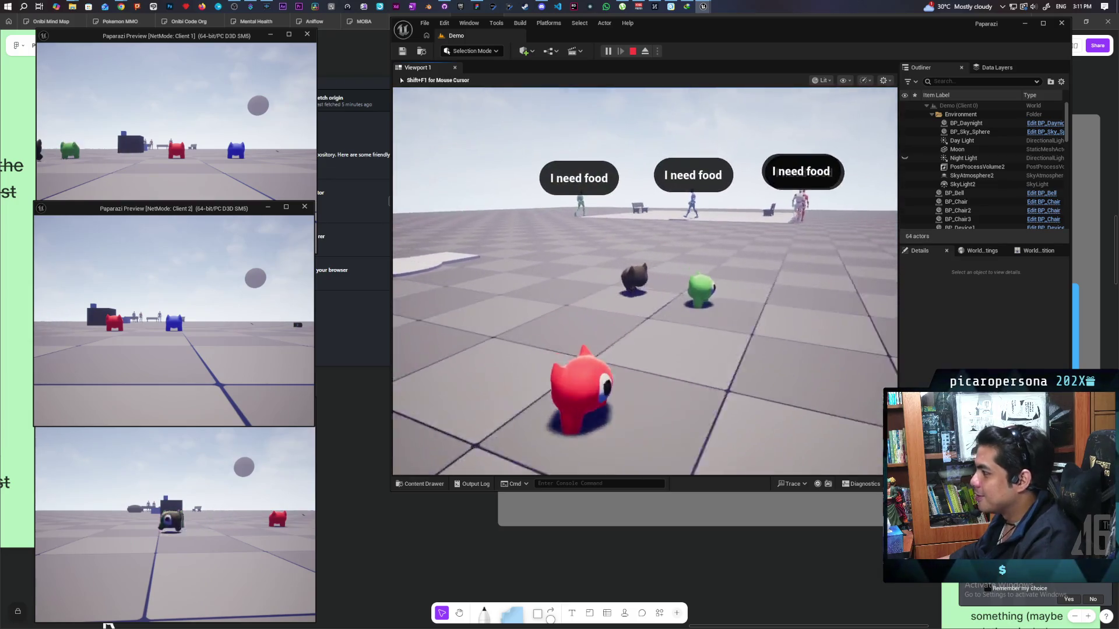
key("w")
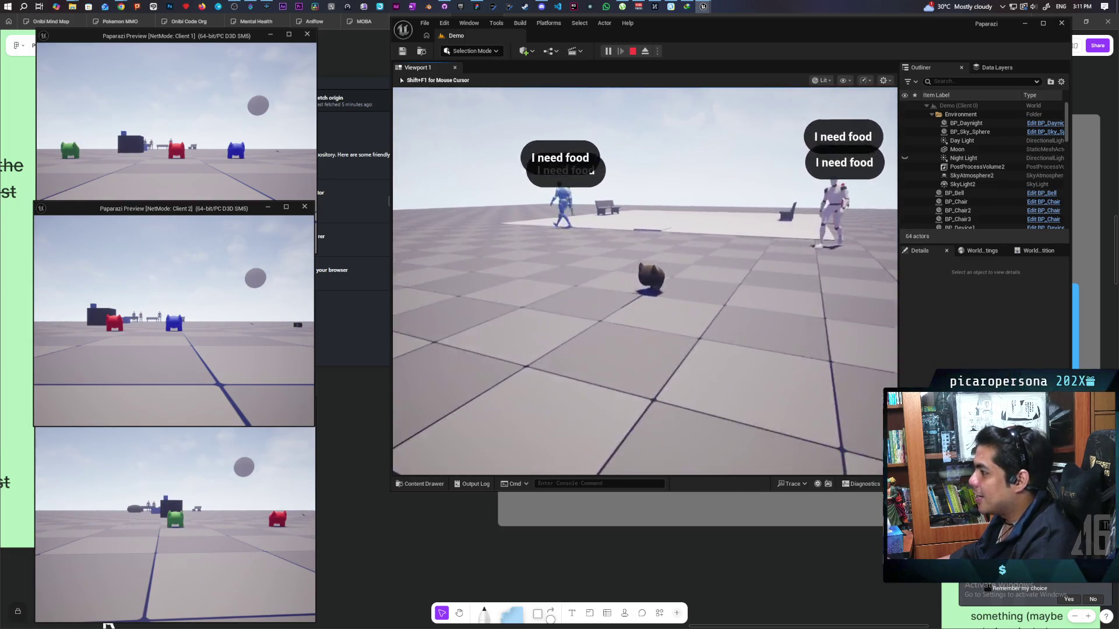
key("w")
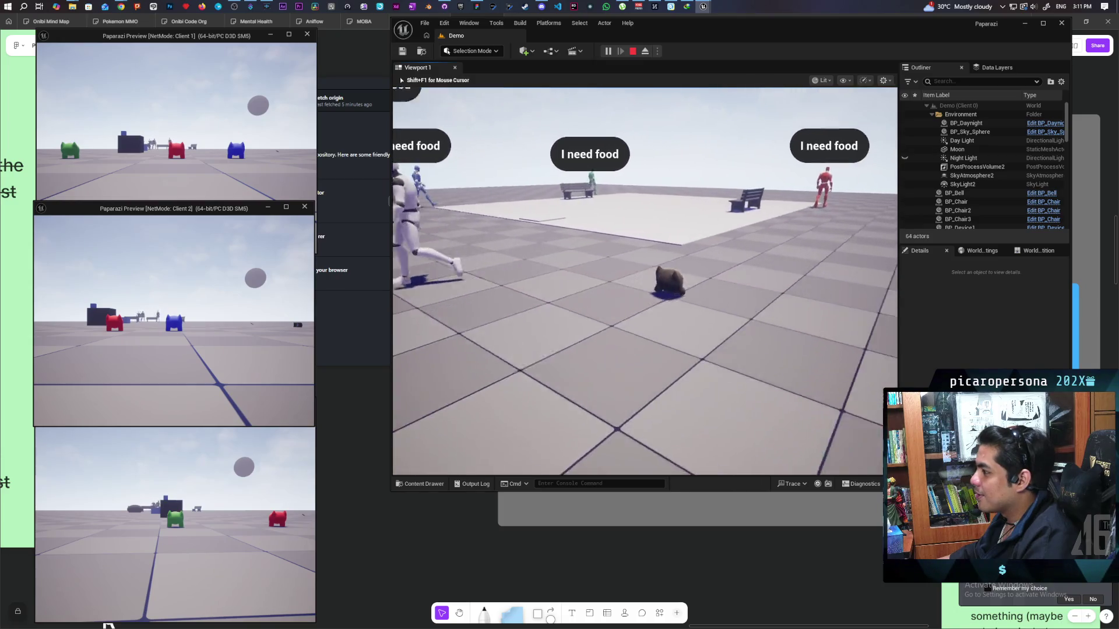
key("w")
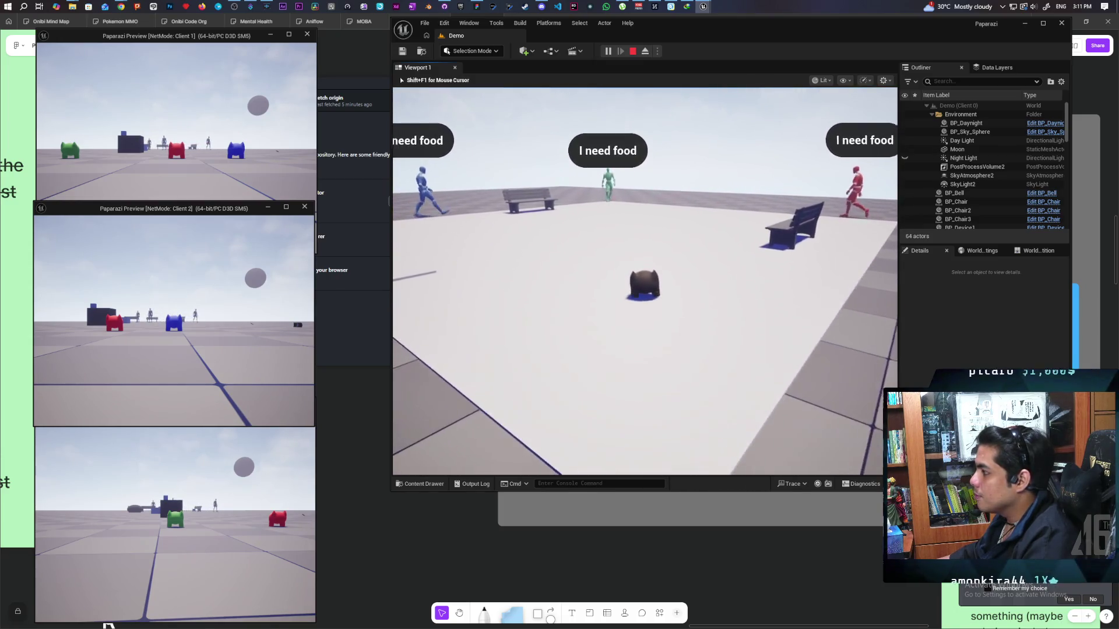
key("w")
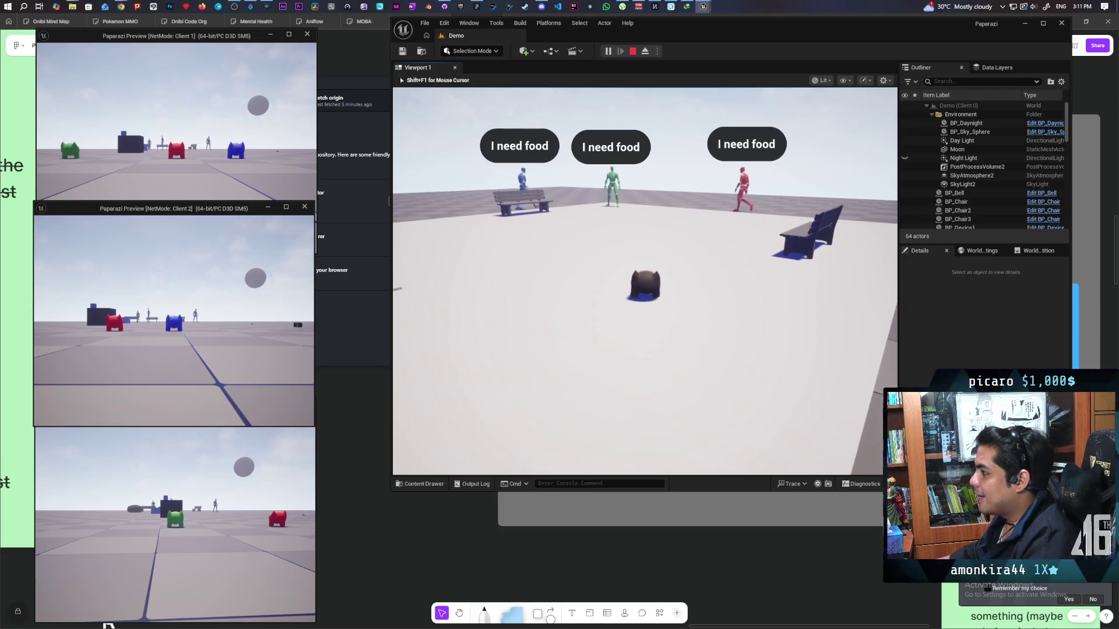
key("a")
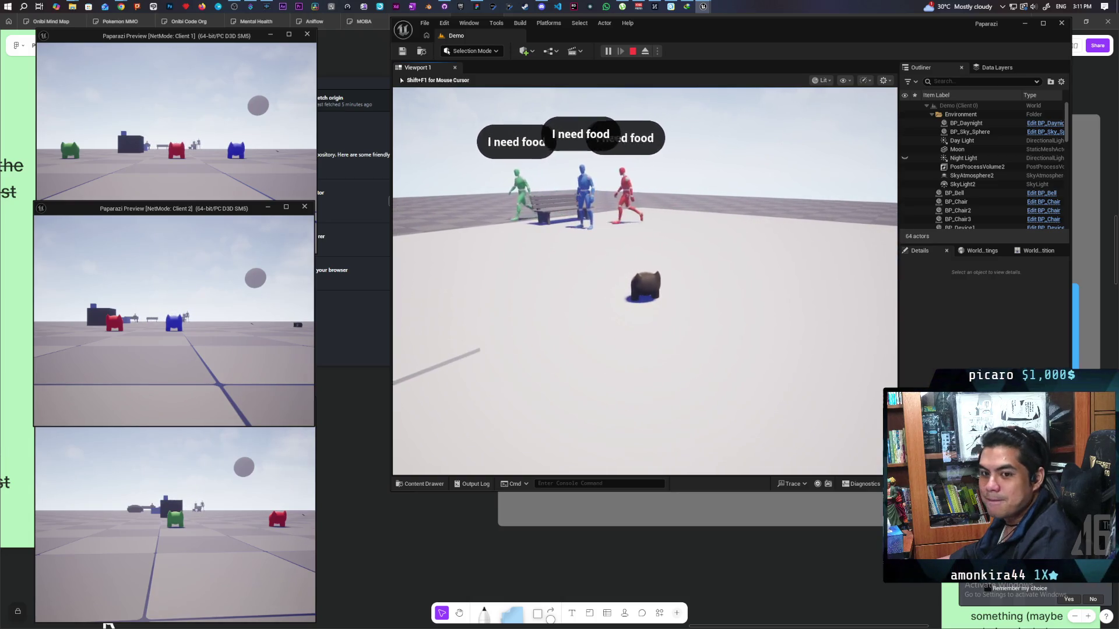
key("s")
key("w")
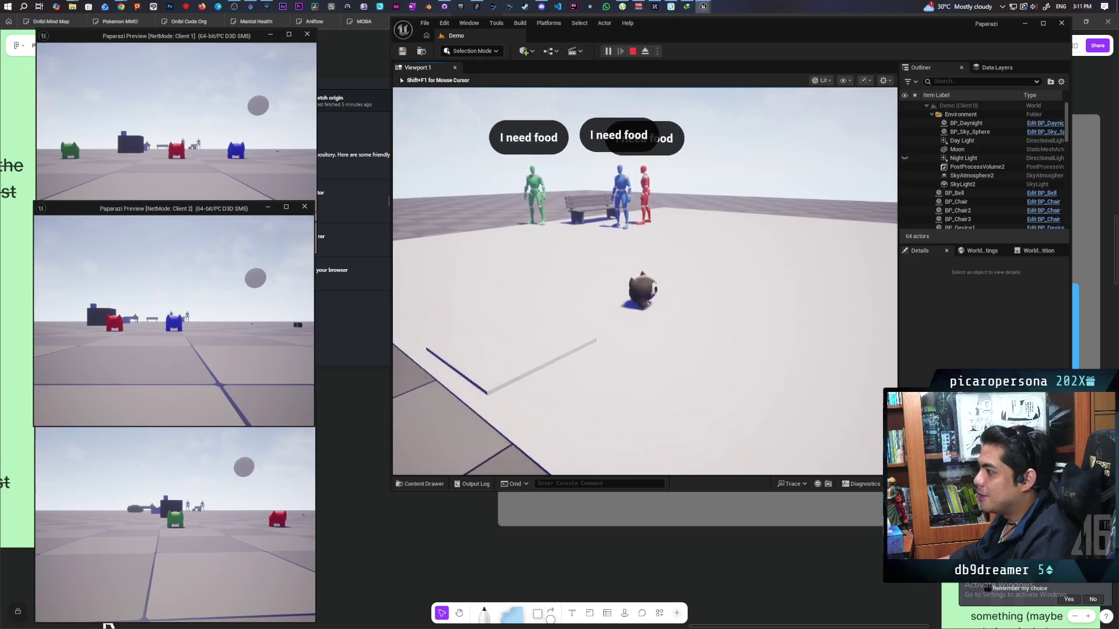
key("s")
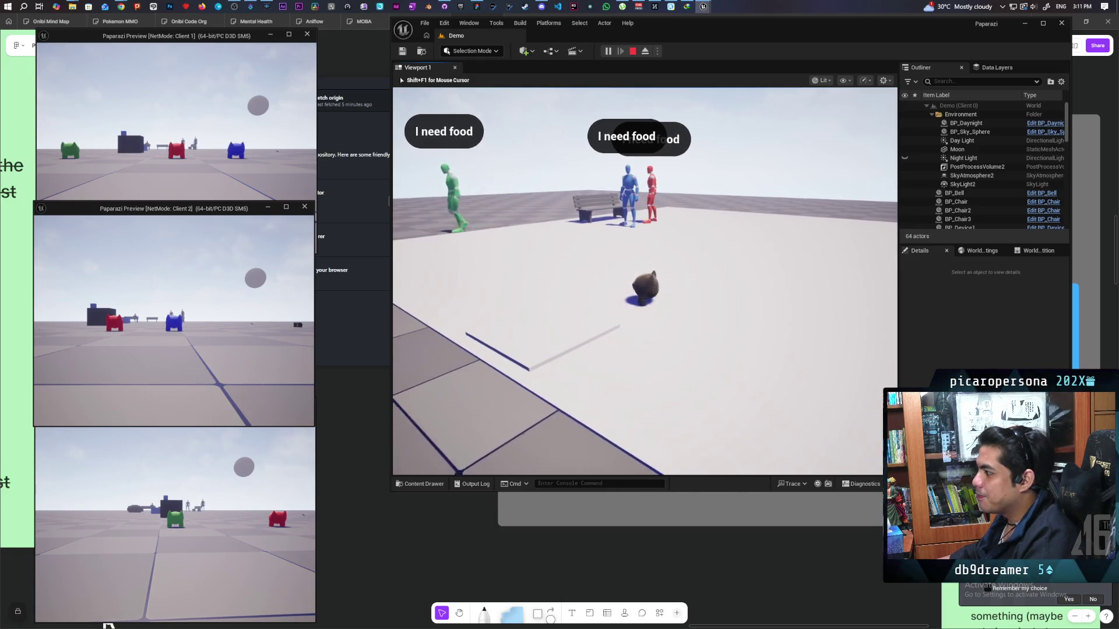
key("w")
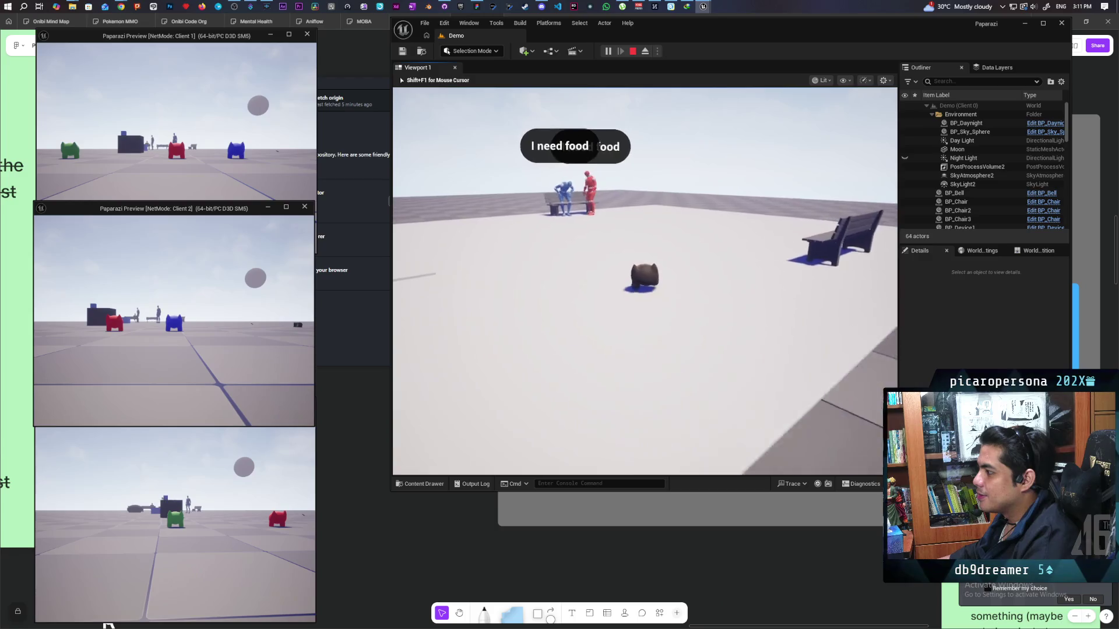
key("w")
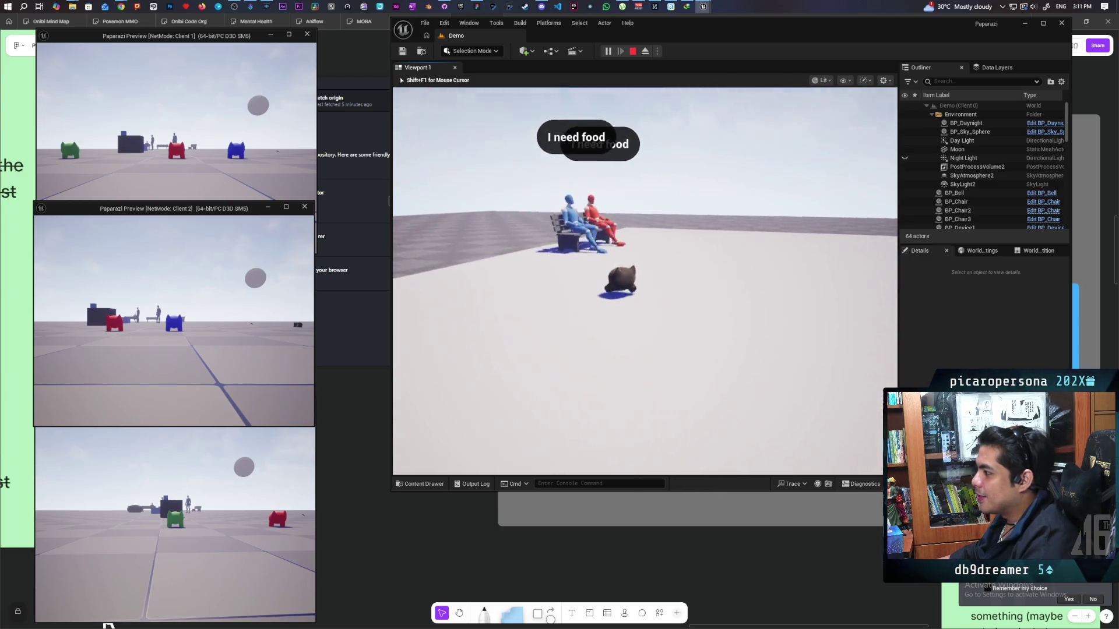
Circle around the occupied bench and green NPC, then stop the play session.
key("s")
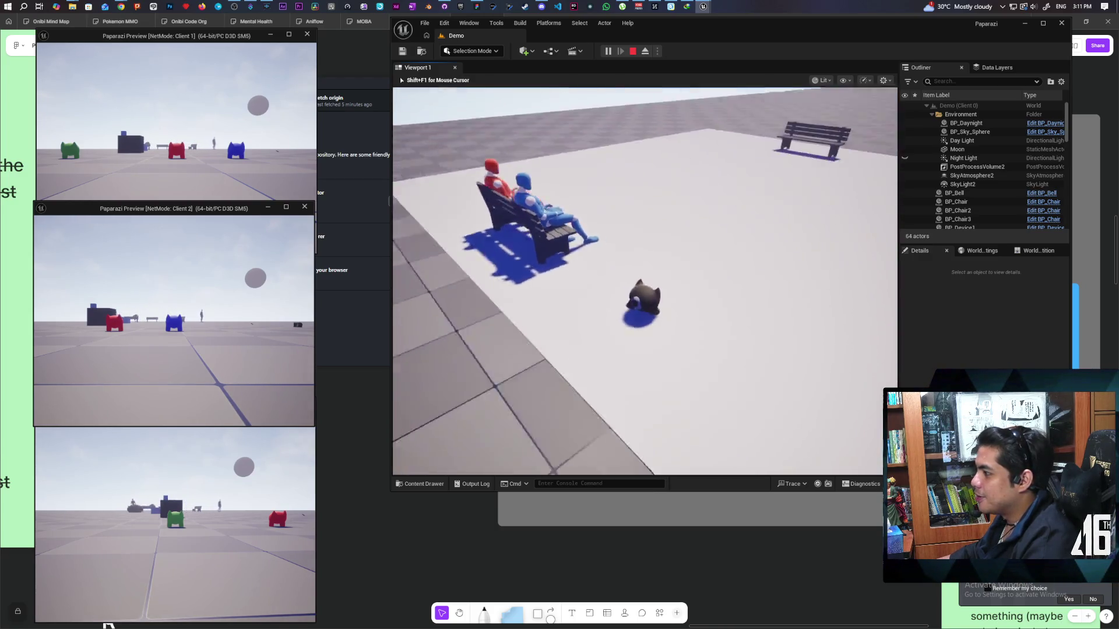
key("s")
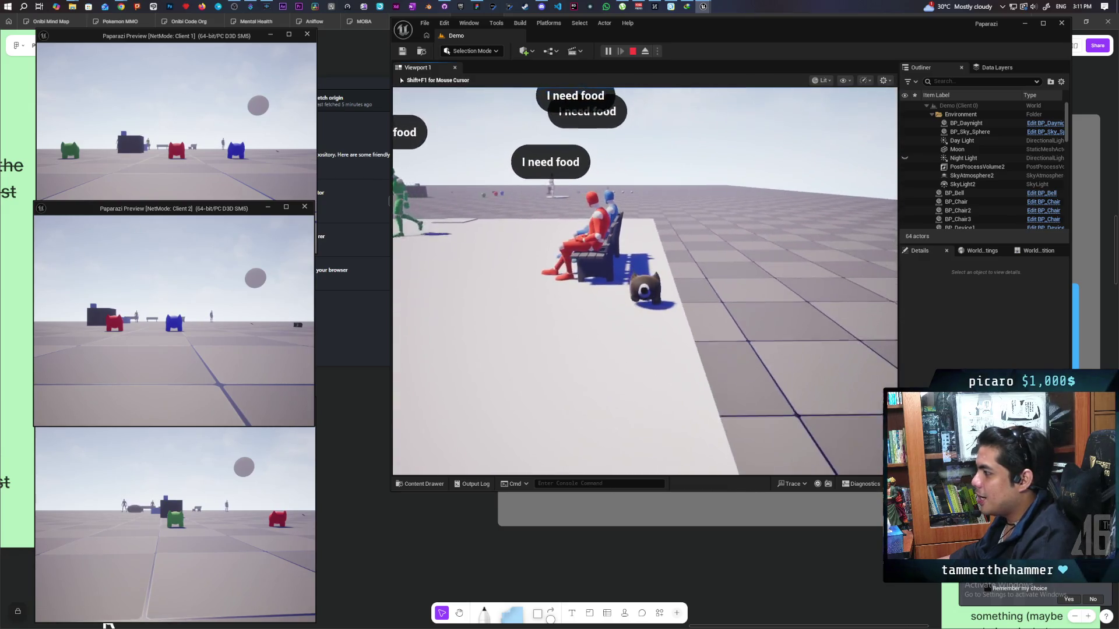
key("d")
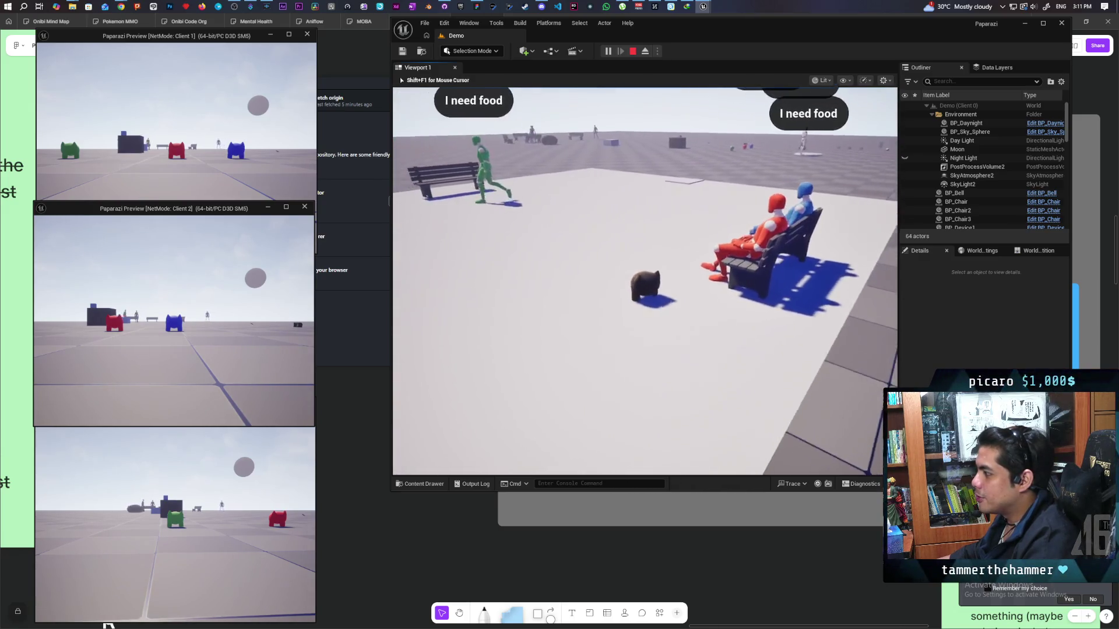
key("a")
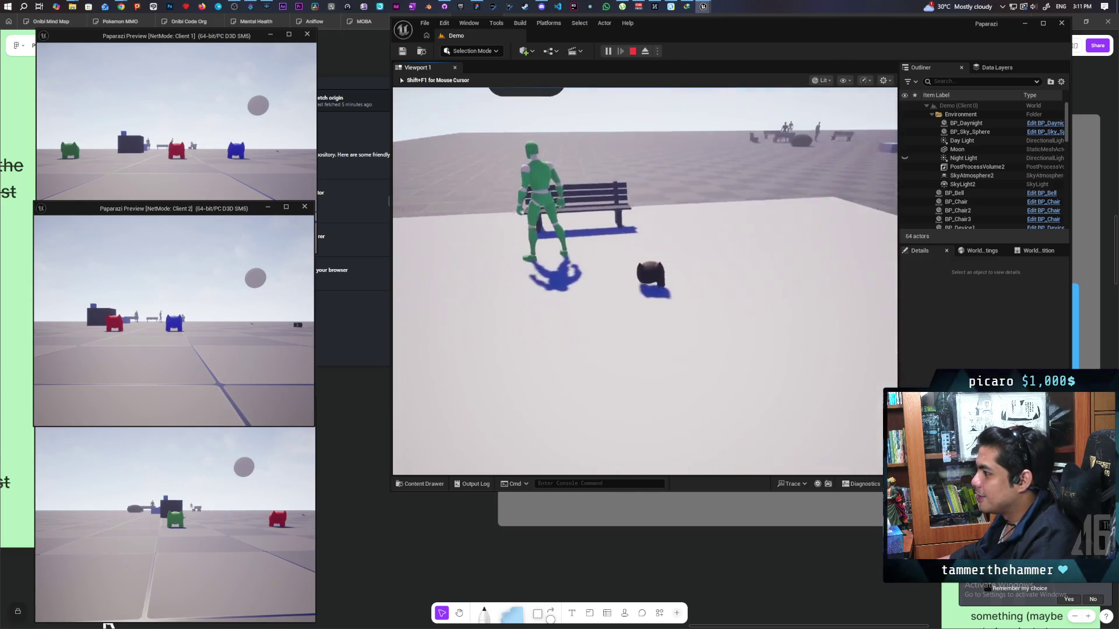
key("s")
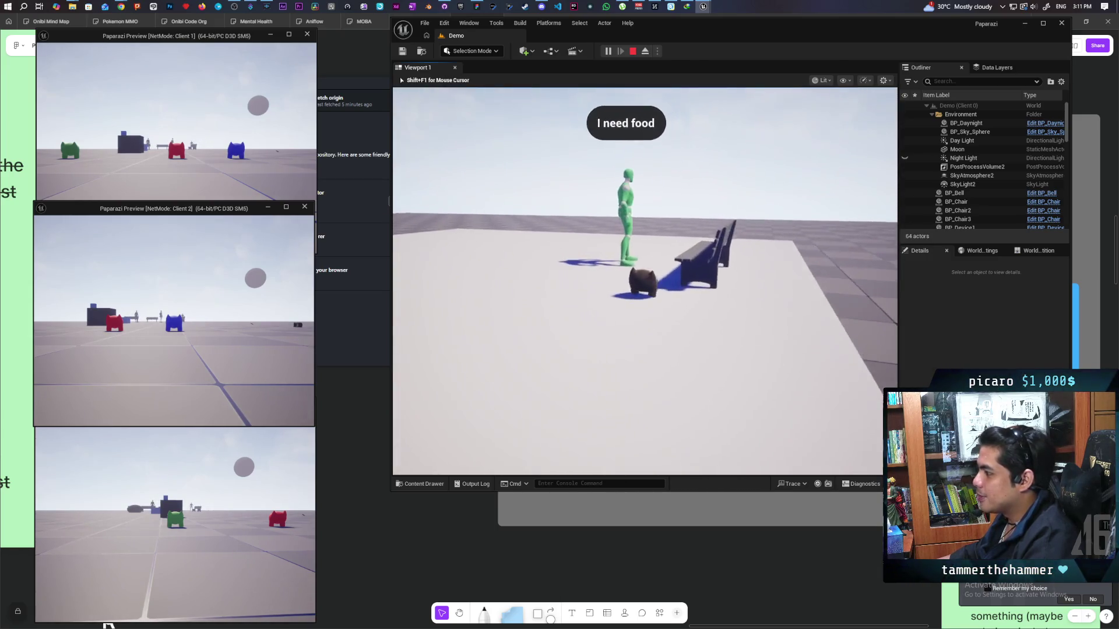
key("w")
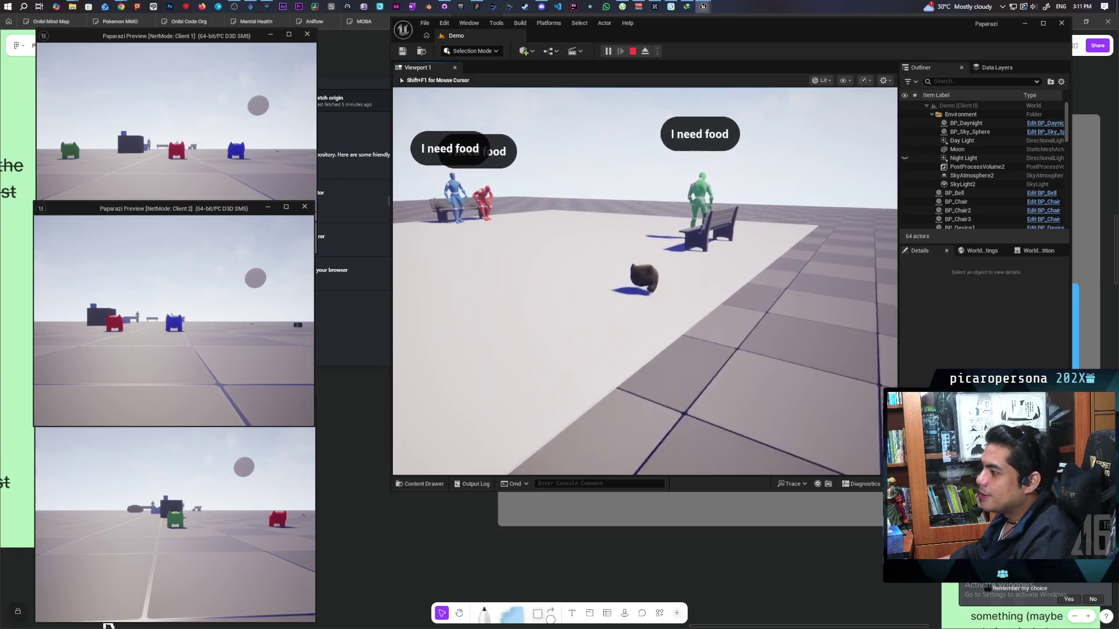
key("s")
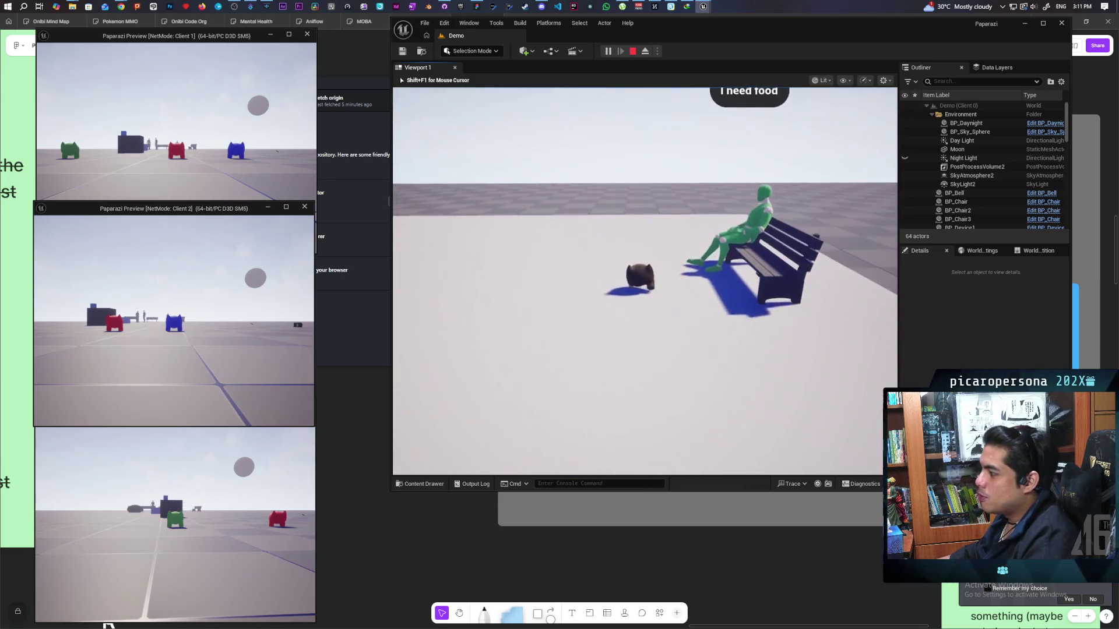
key("w")
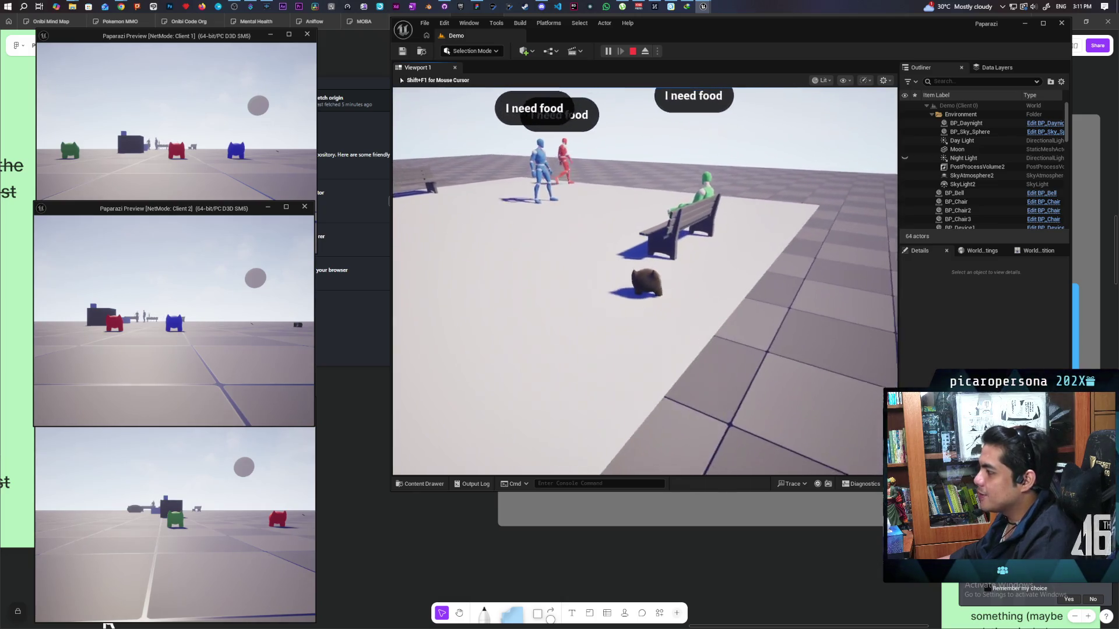
key("w")
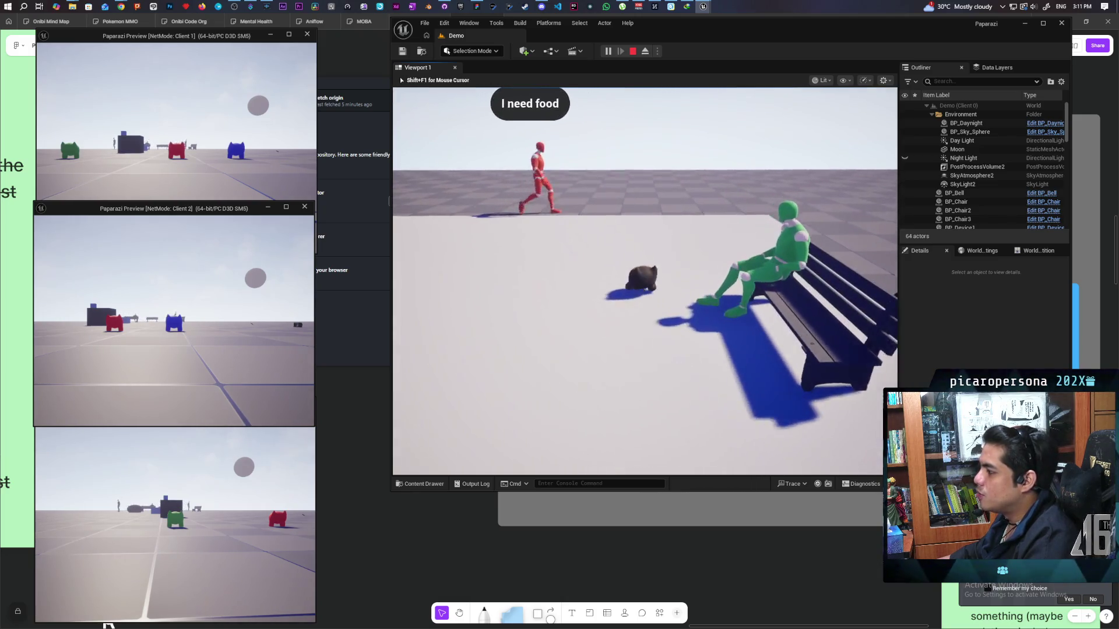
key("w")
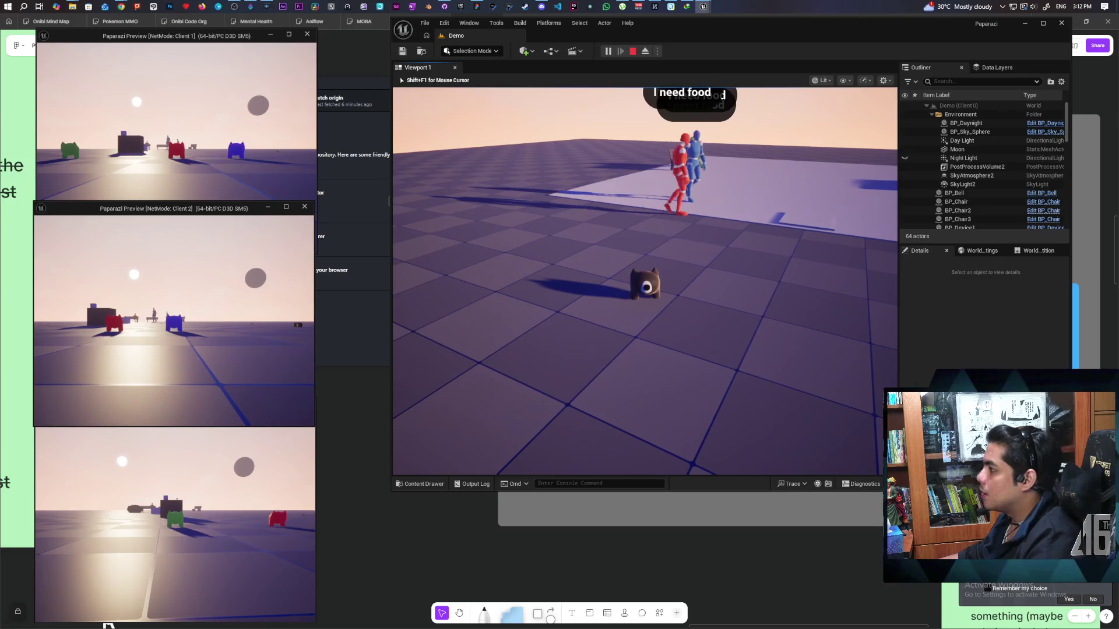
key("Escape")
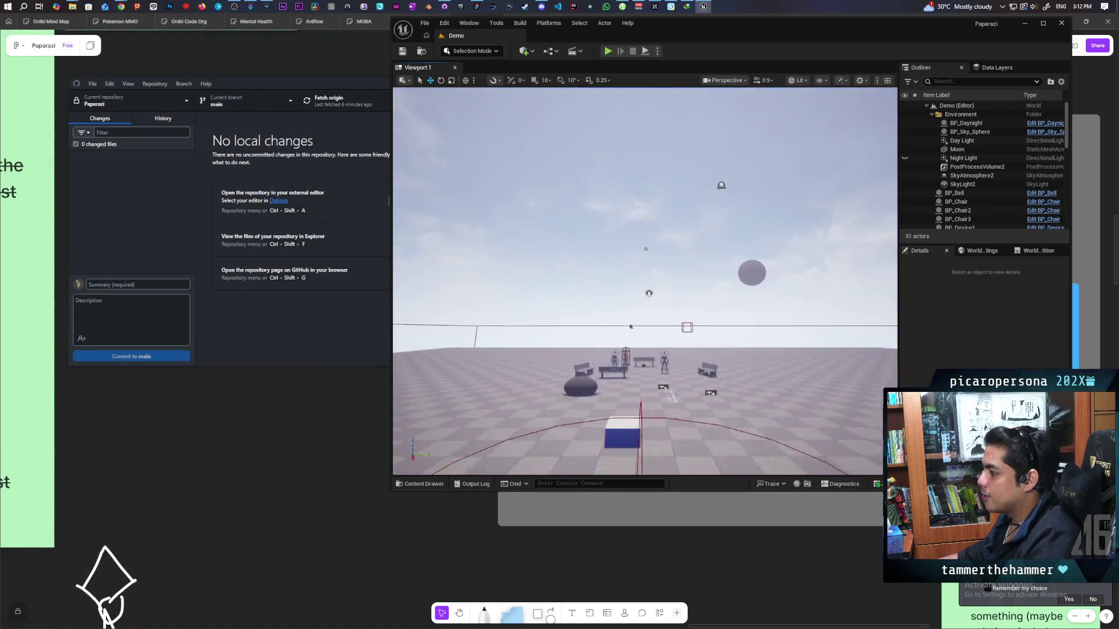
Select the red NPC, BP_NPC4, in the level.
left_click(610, 338)
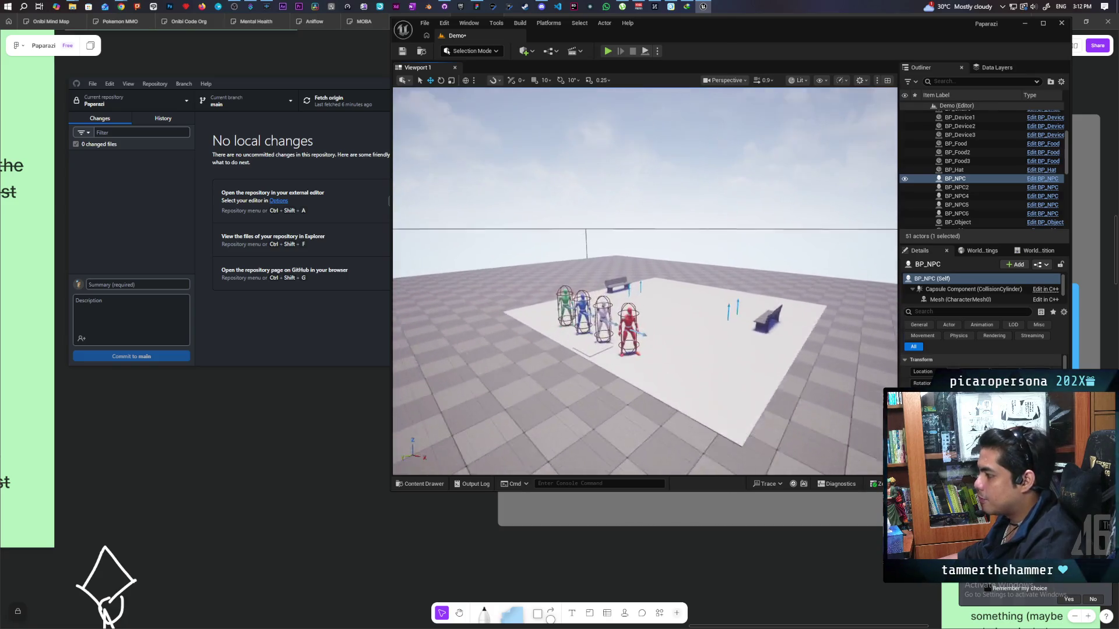
left_click(626, 341)
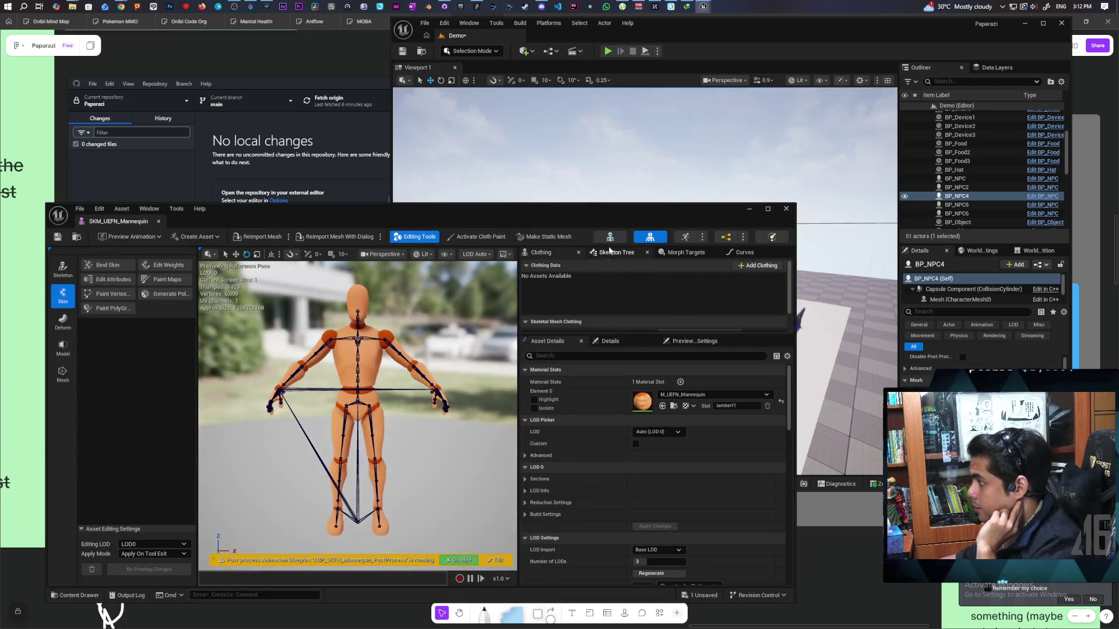
Open the SK_UEFN_Mannequin skeleton and show the UEFN_Mannequin Meshes folder in the Content Drawer.
left_click(610, 238)
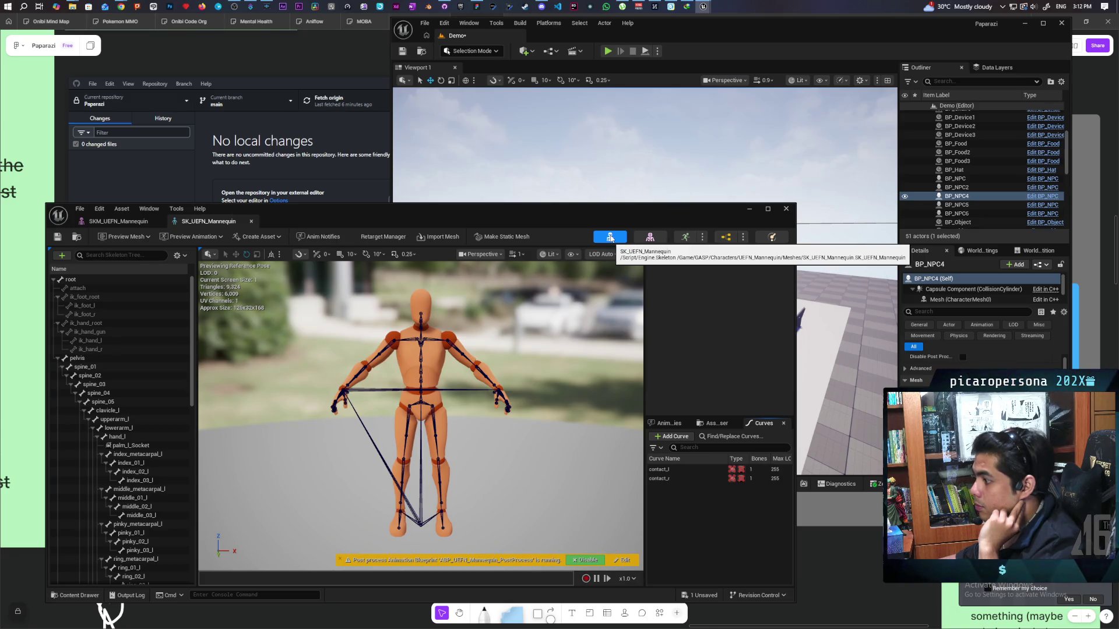
left_click_drag(514, 209, 573, 107)
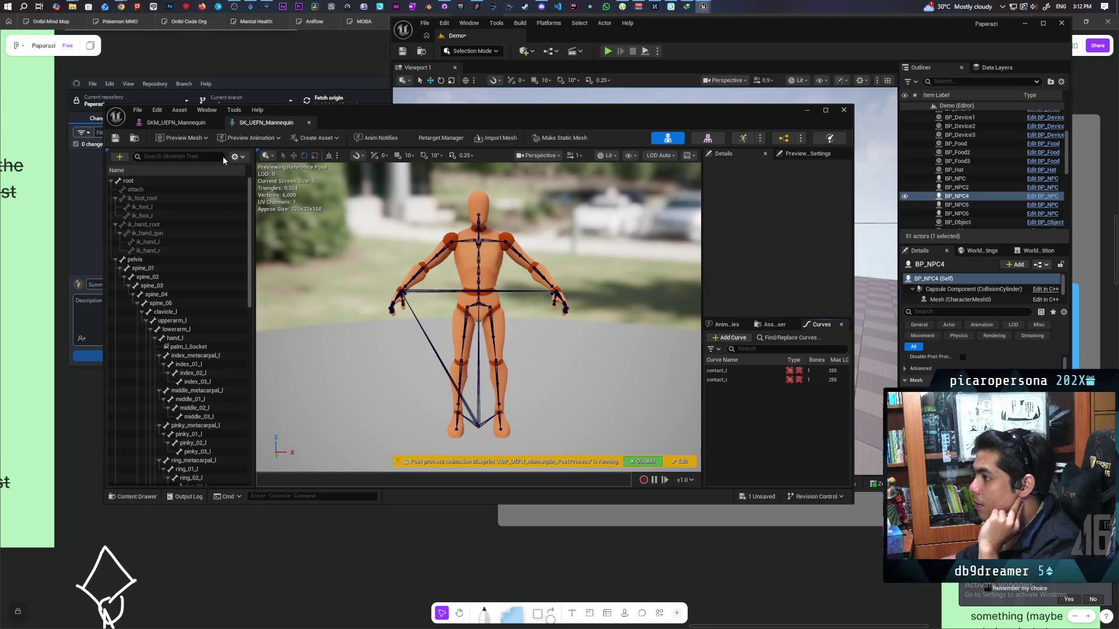
key("ctrl+space")
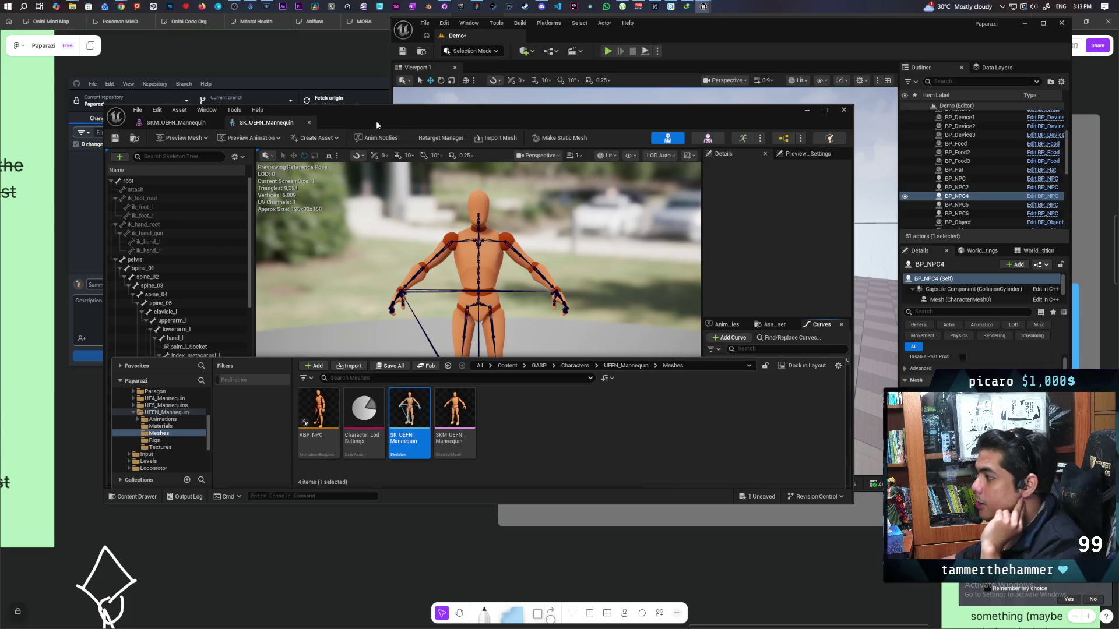
Start exporting SK_UEFN_Mannequin, cancel it, and go back to the SKM_UEFN_Mannequin mesh editor.
mouse_move(463, 120)
left_mouse_down()
mouse_move(496, 145)
mouse_move(485, 138)
left_mouse_up()
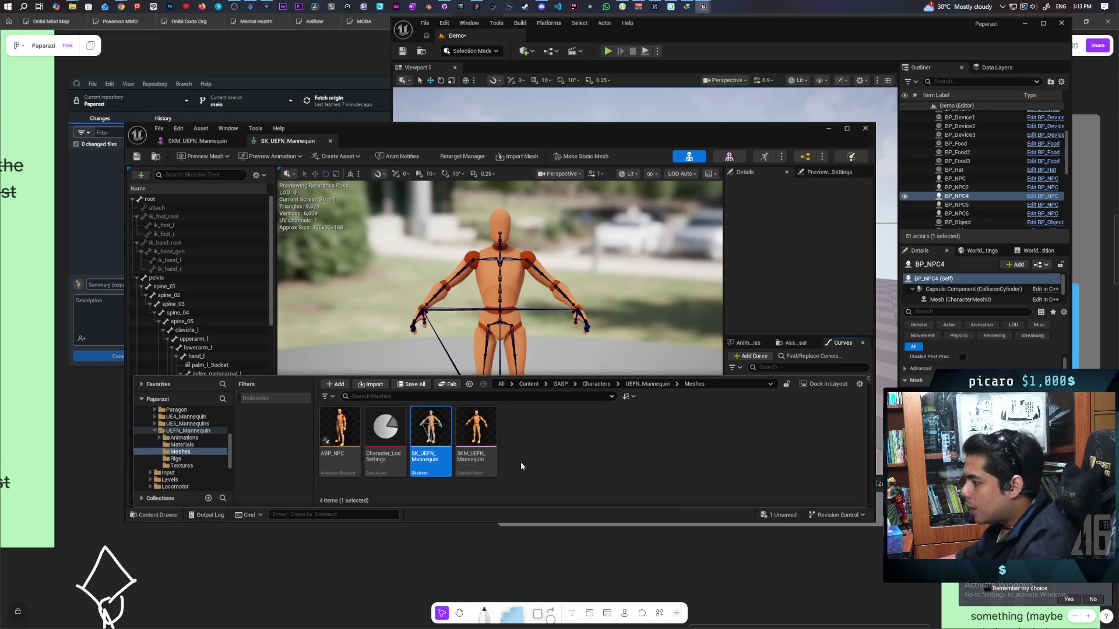
left_click(489, 434)
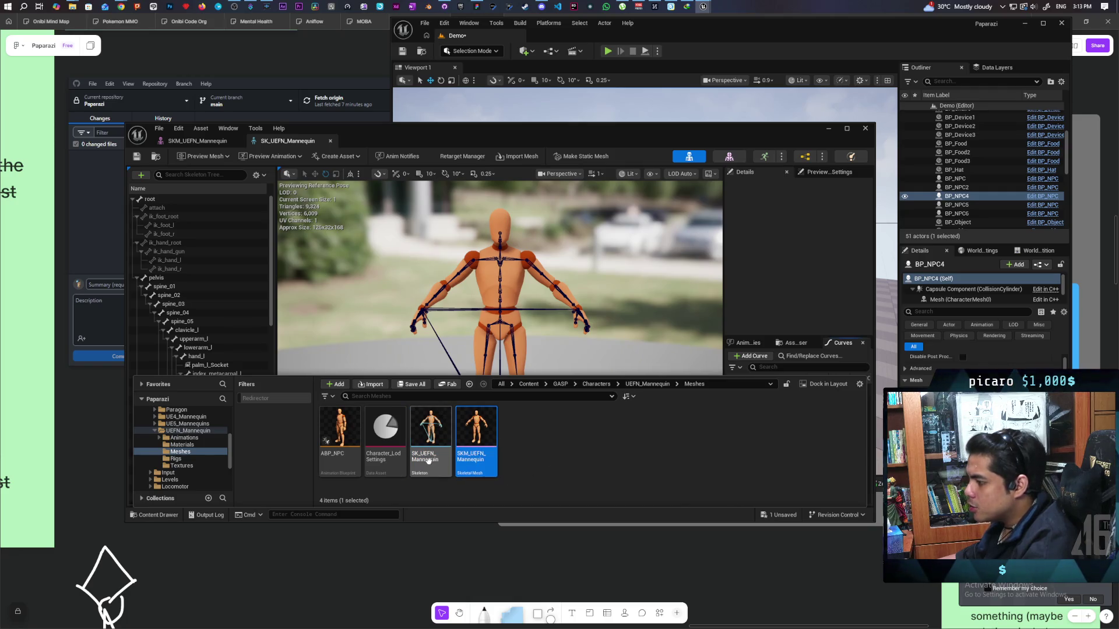
left_click(431, 437)
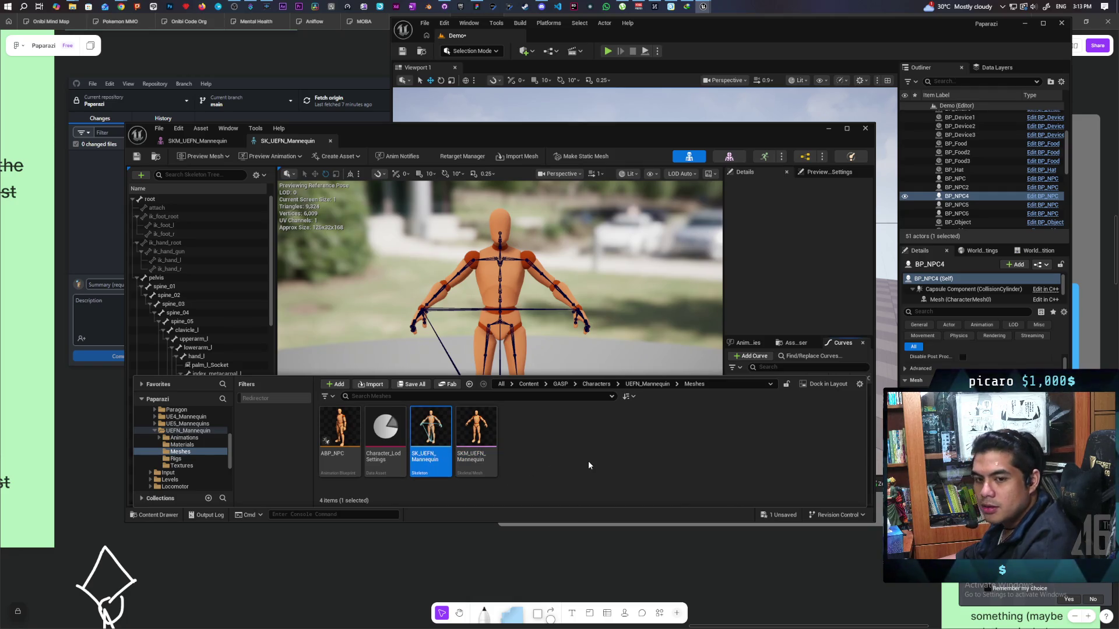
right_click(434, 440)
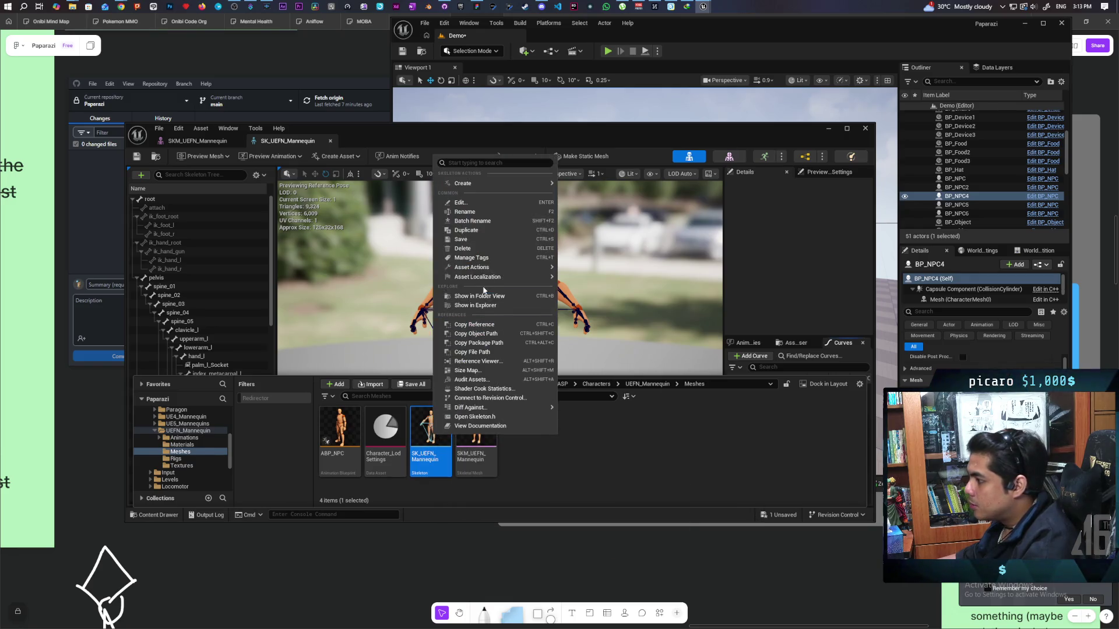
mouse_move(511, 270)
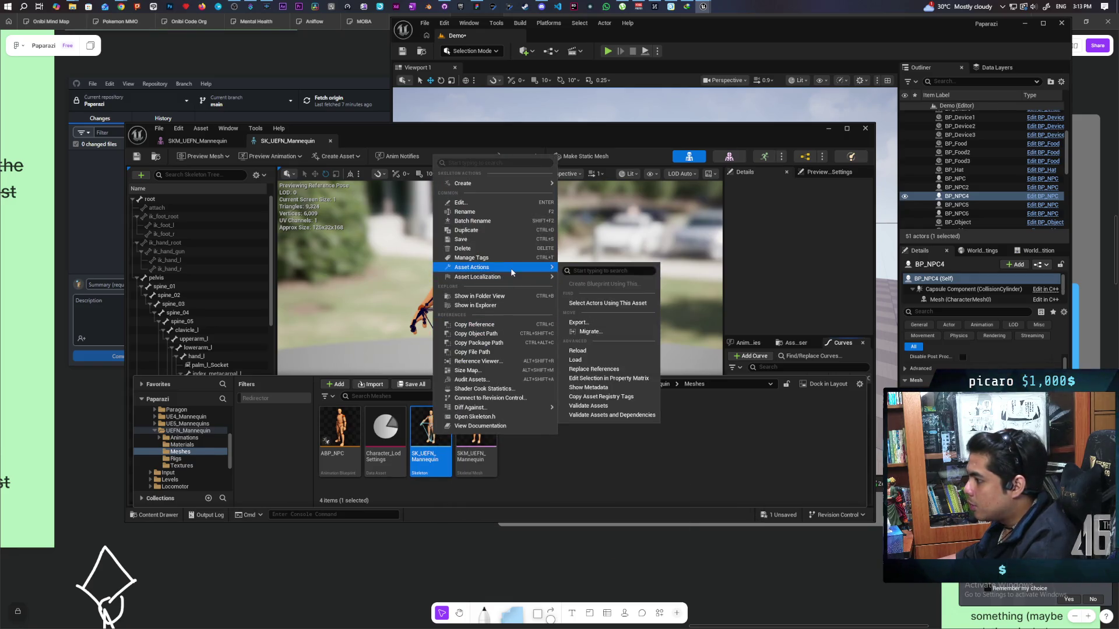
left_click(595, 322)
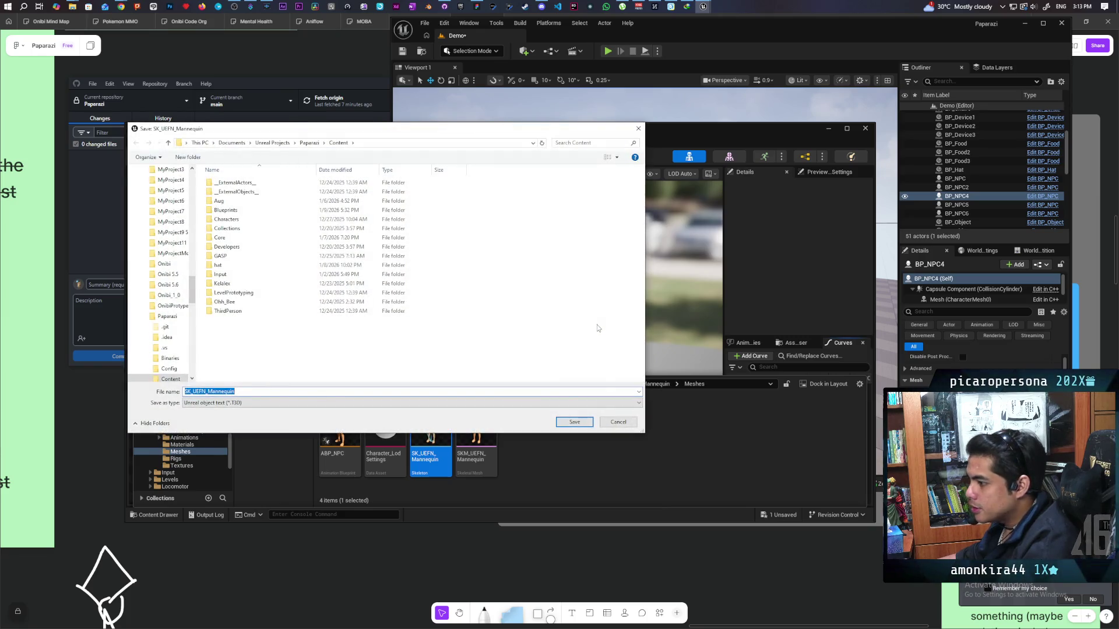
key("Escape")
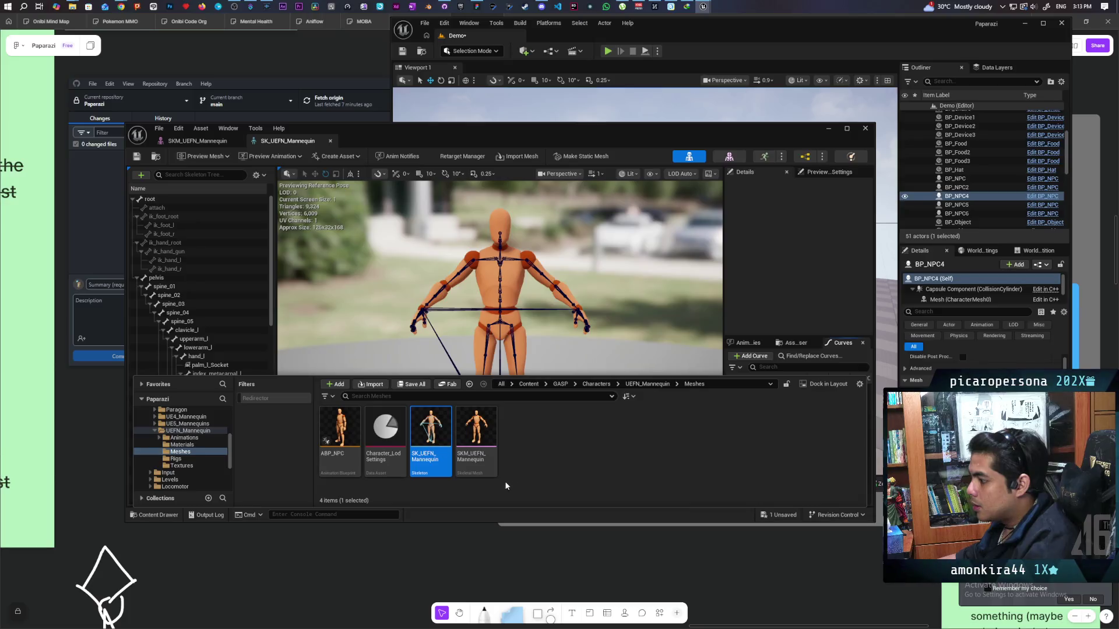
left_click(865, 128)
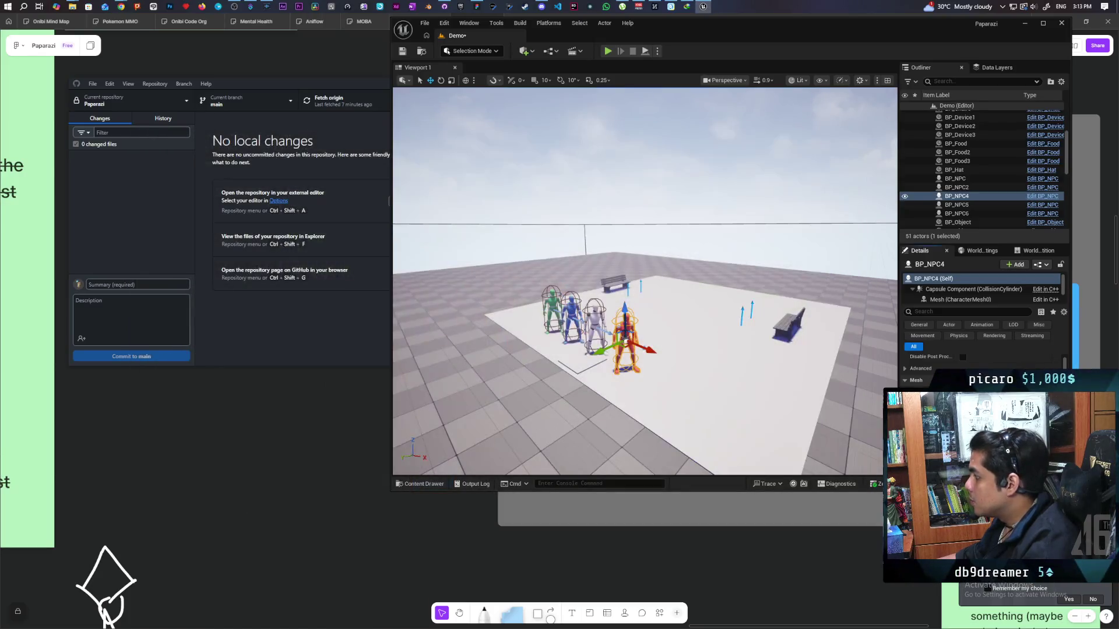
key("alt+Tab")
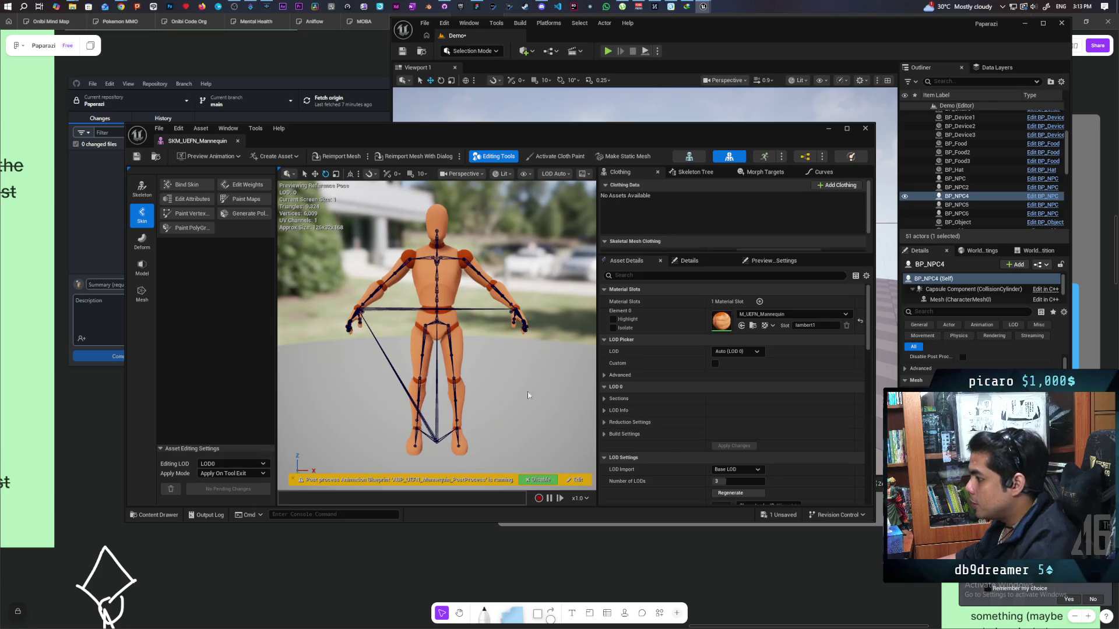
Export SKM_UEFN_Mannequin to the Desktop as SKM_UEFN_Mannequin.FBX with default FBX options.
left_click(157, 157)
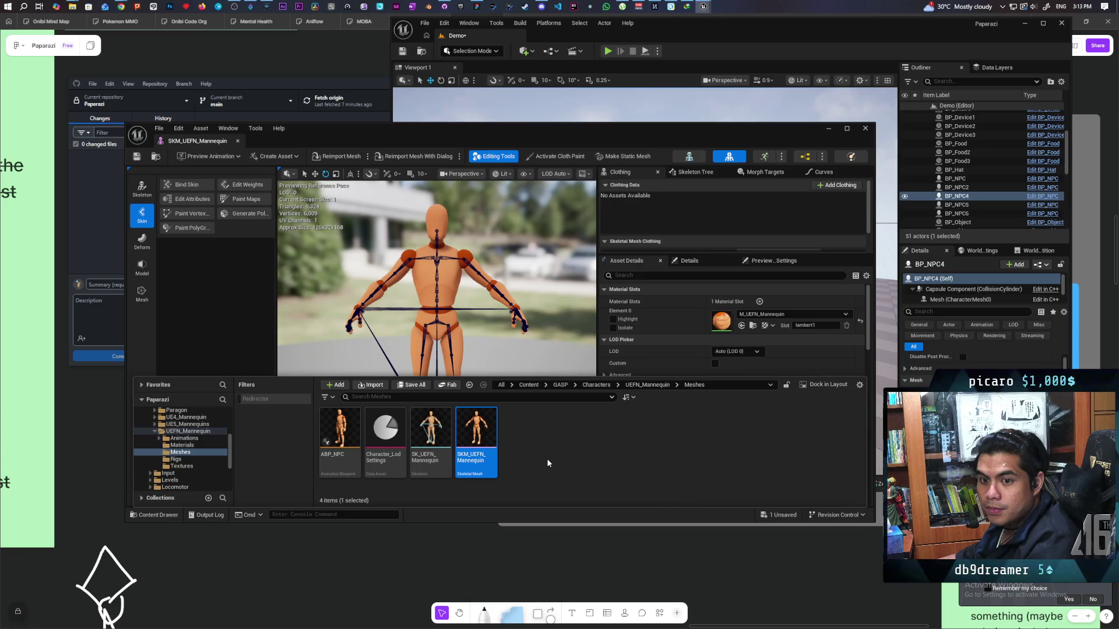
right_click(485, 439)
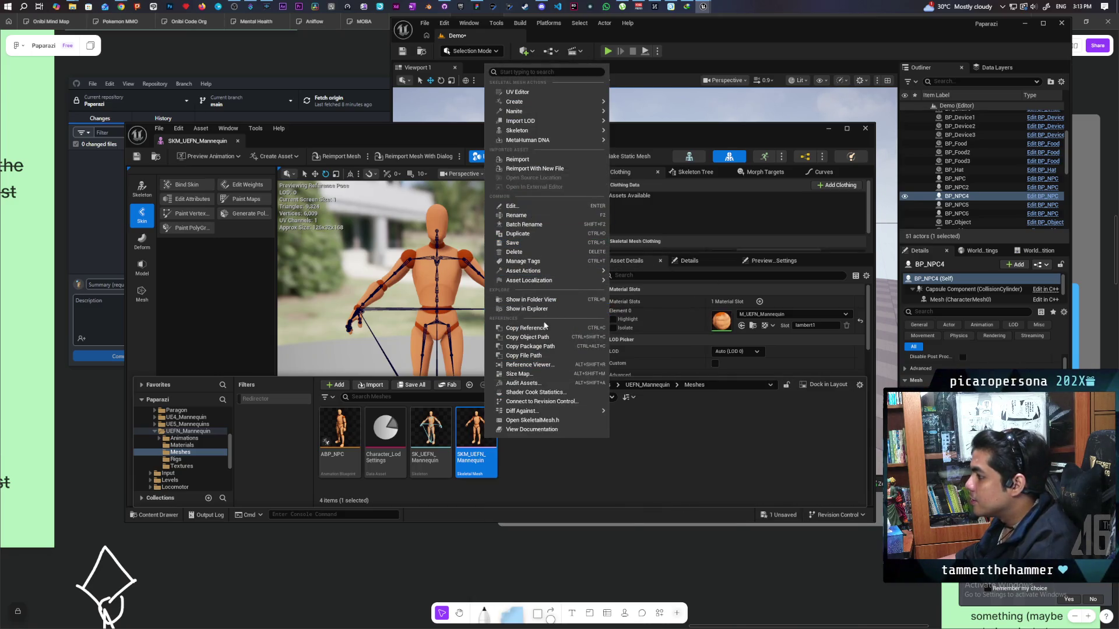
mouse_move(578, 270)
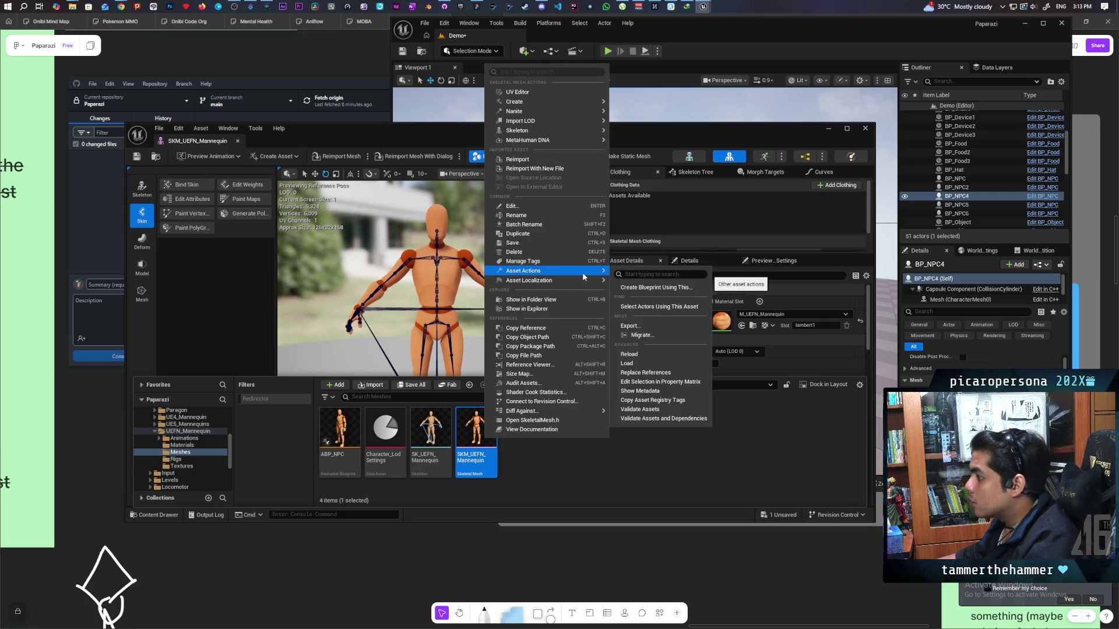
left_click(631, 326)
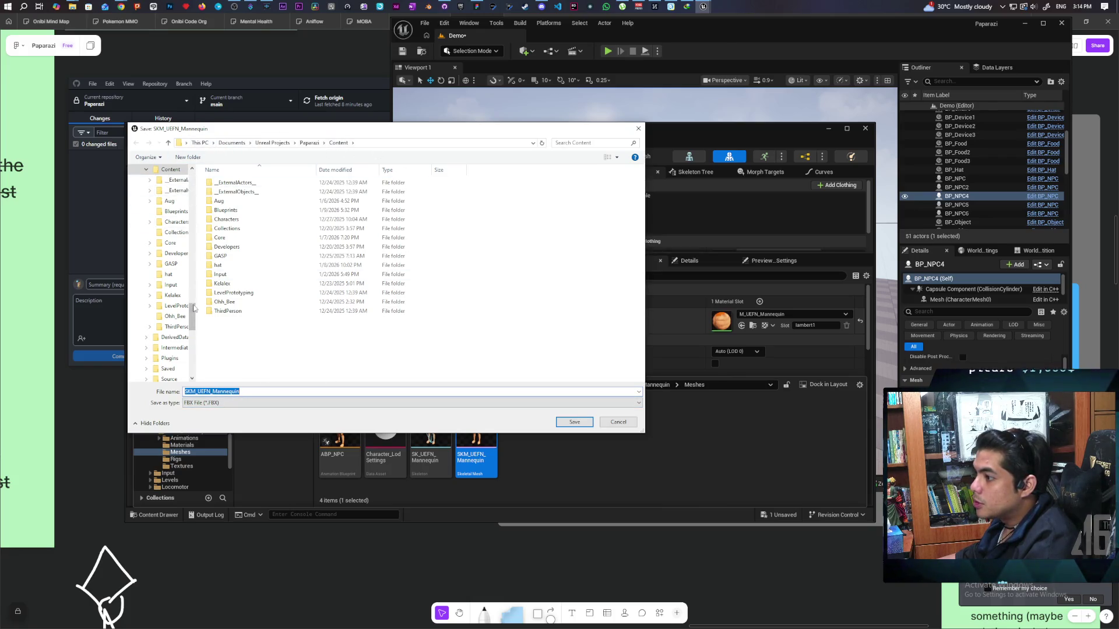
scroll(180, 221, "up", 10)
scroll(169, 198, "up", 5)
left_click(160, 186)
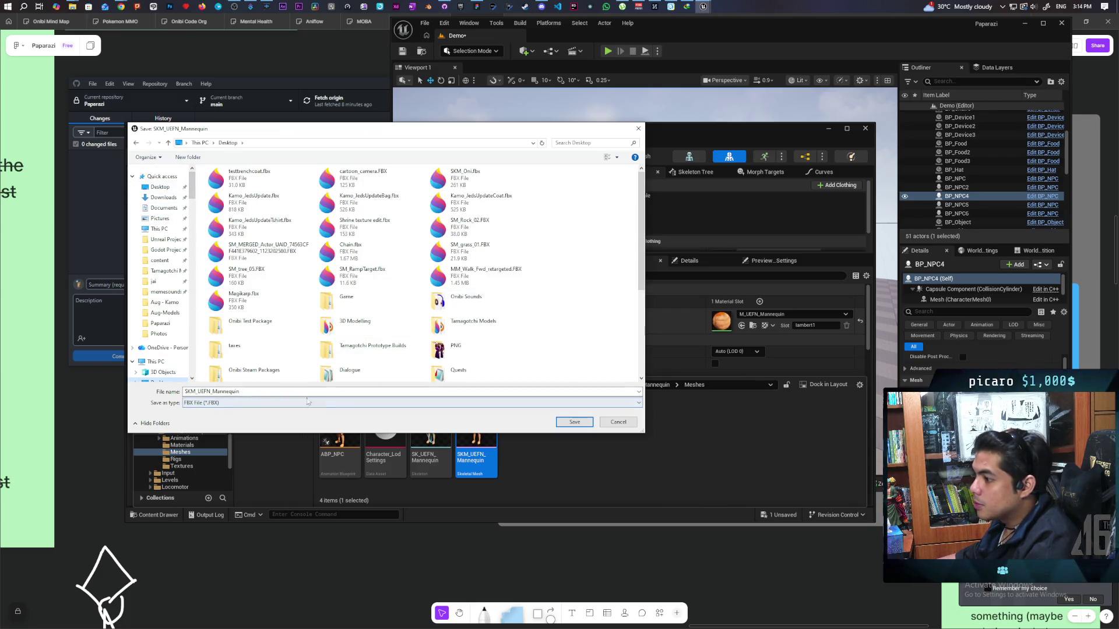
left_click(574, 424)
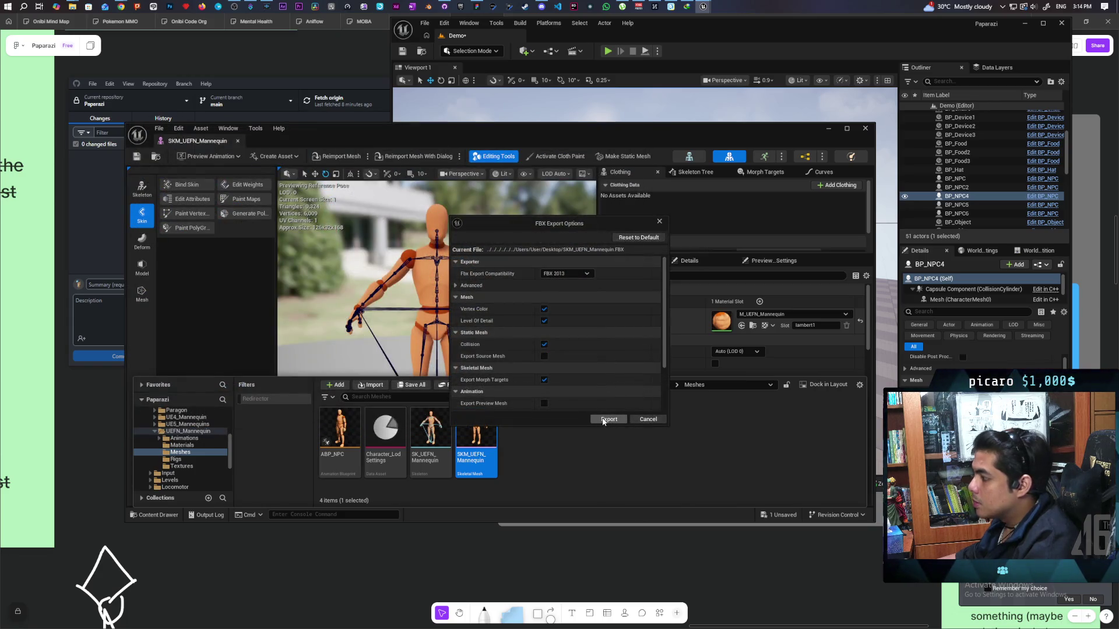
scroll(494, 330, "down", 3)
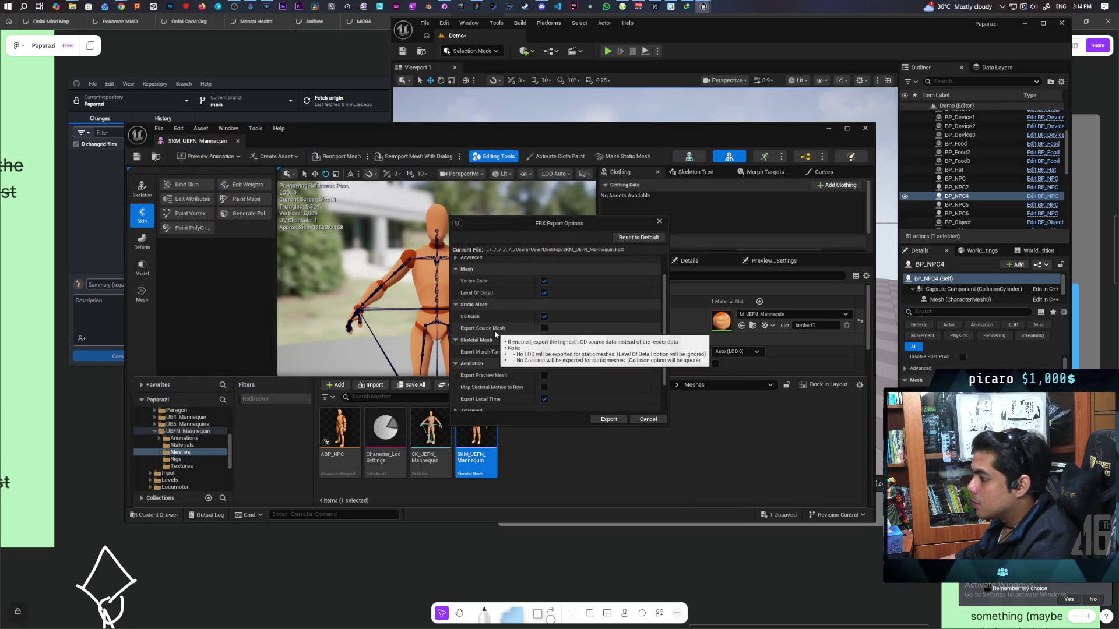
scroll(514, 379, "down", 2)
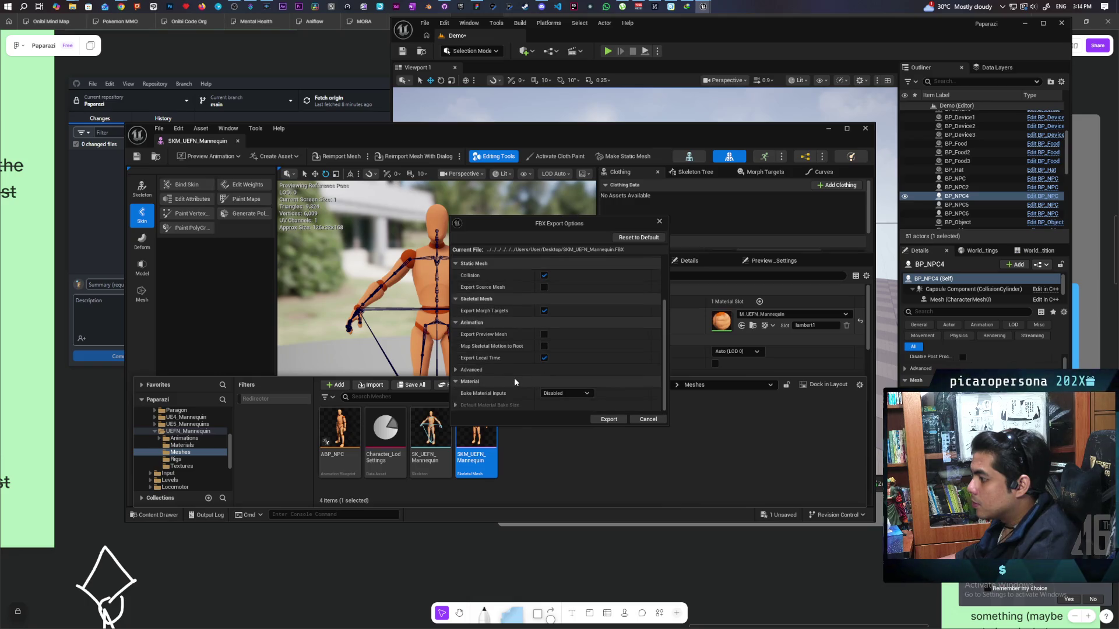
left_click(609, 420)
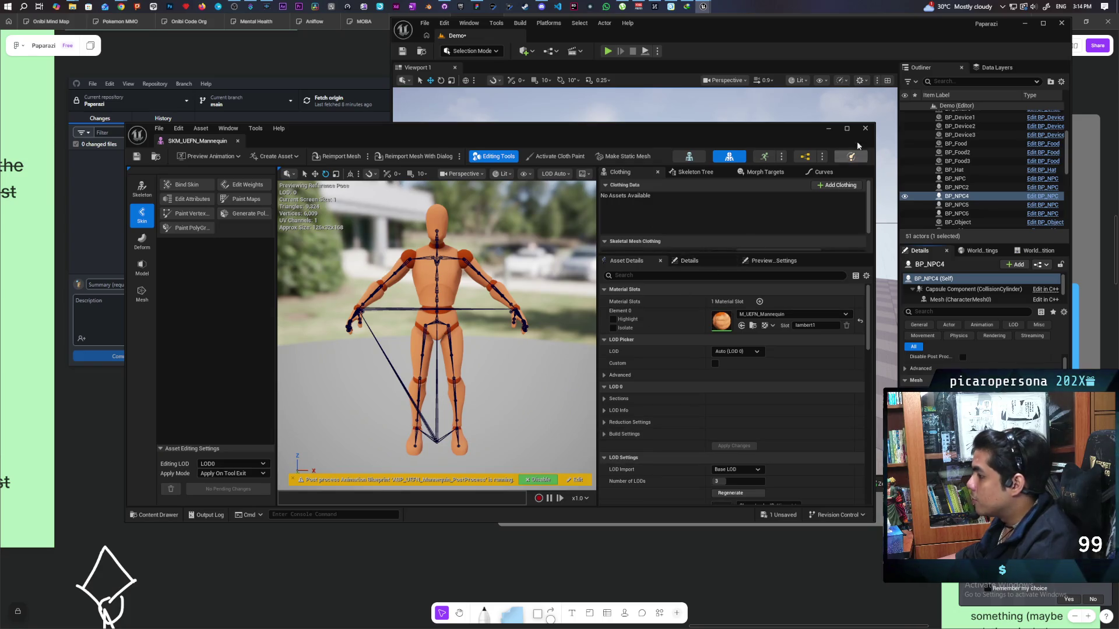
Send SKM_UEFN_Mannequin.FBX as an attachment in a contact's Discord direct message, then return to Unreal.
left_click(827, 130)
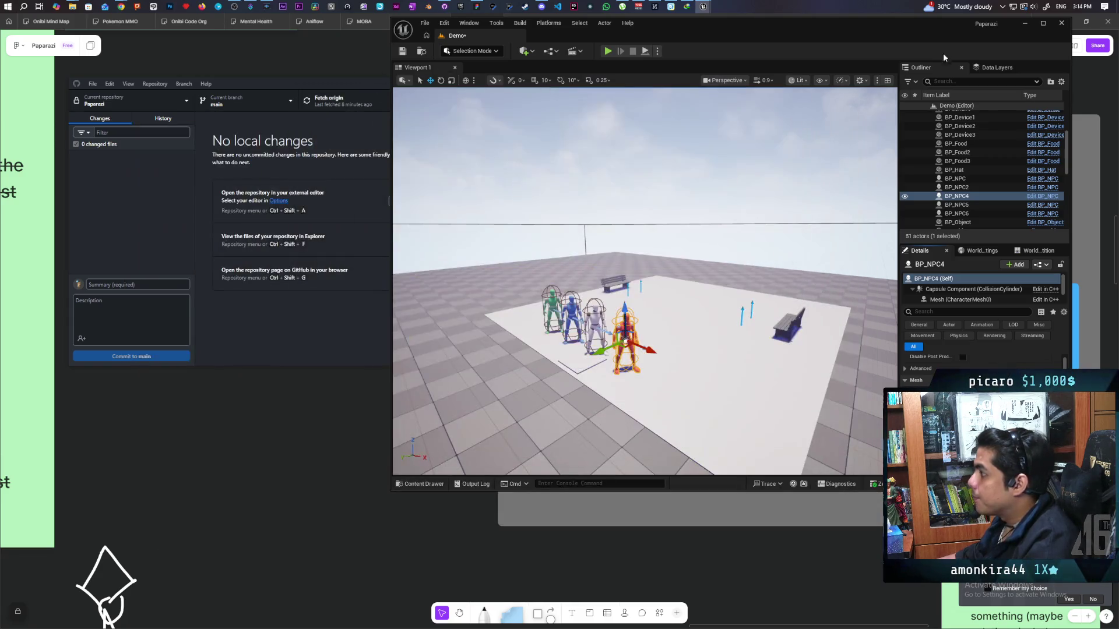
left_click(541, 6)
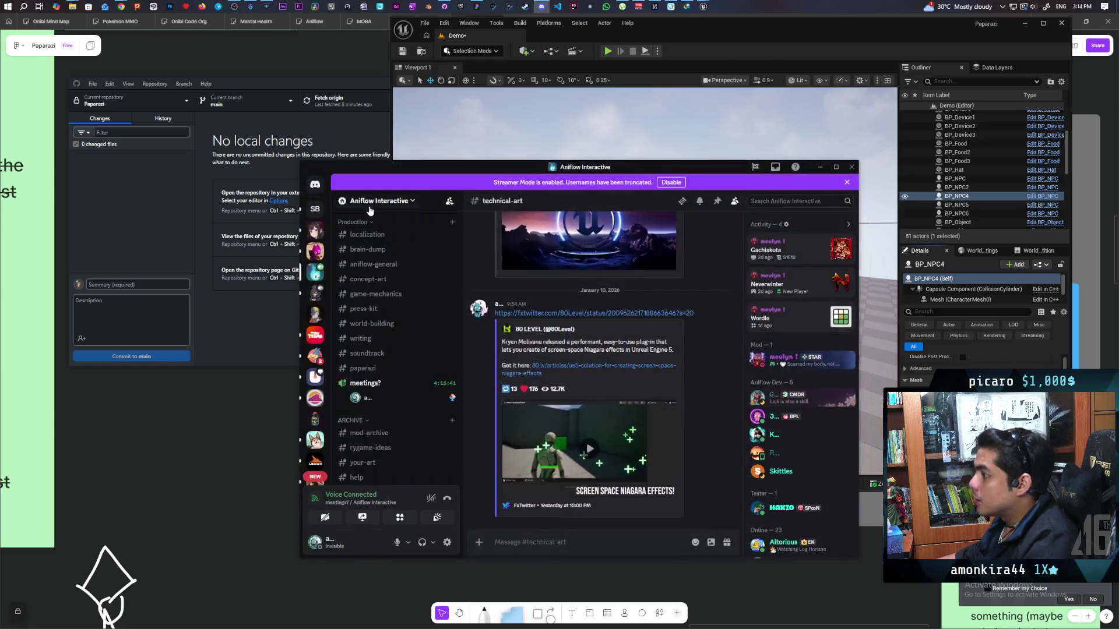
left_click(312, 185)
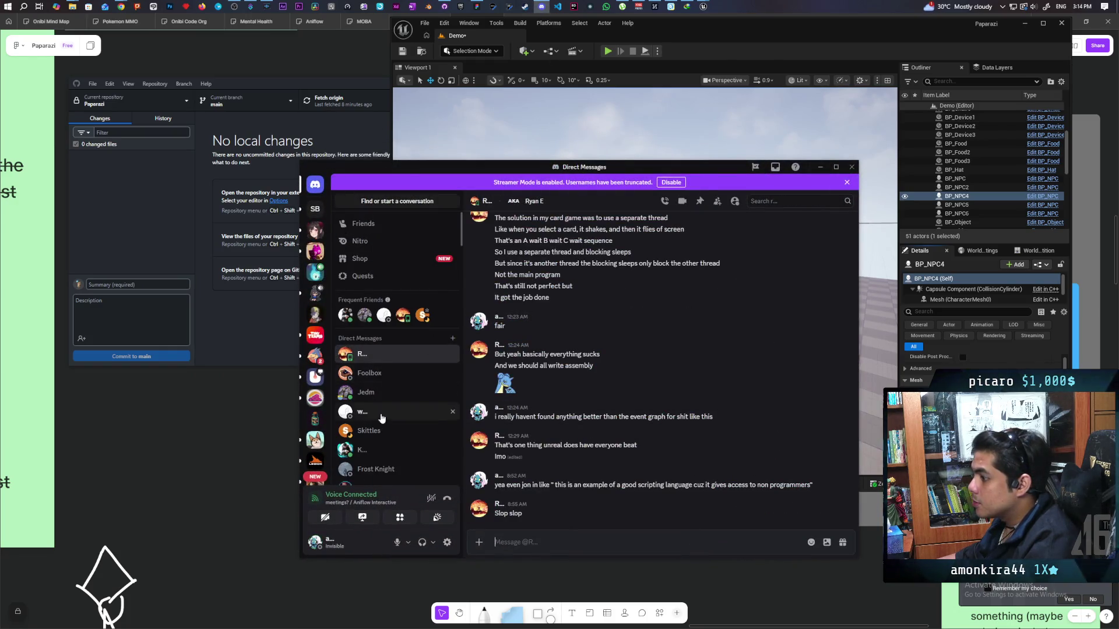
left_click(369, 431)
left_click(479, 543)
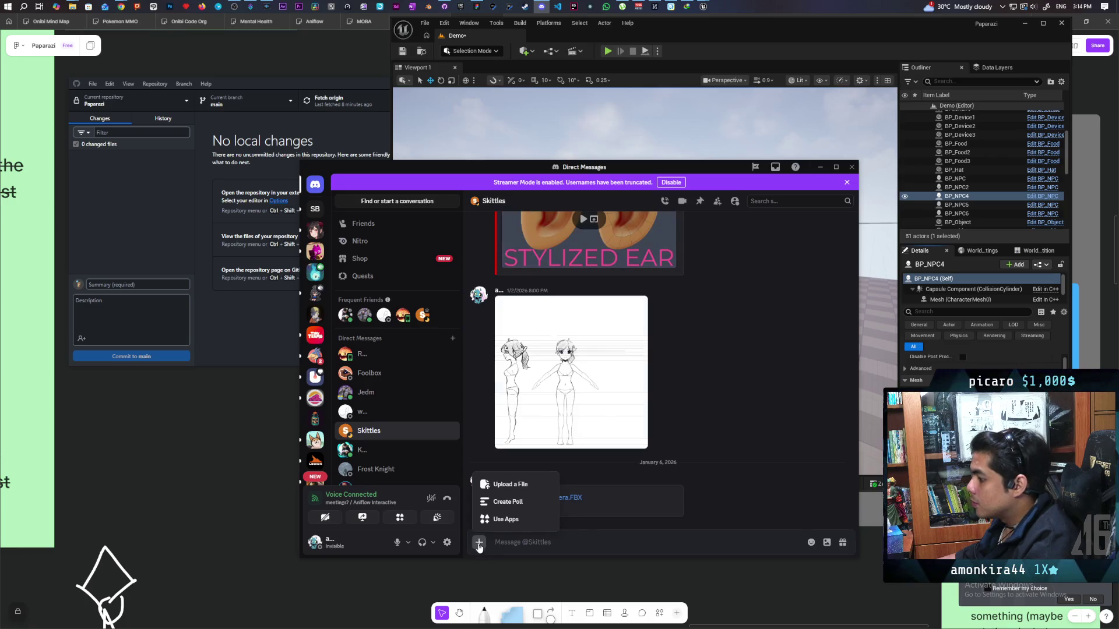
left_click(511, 484)
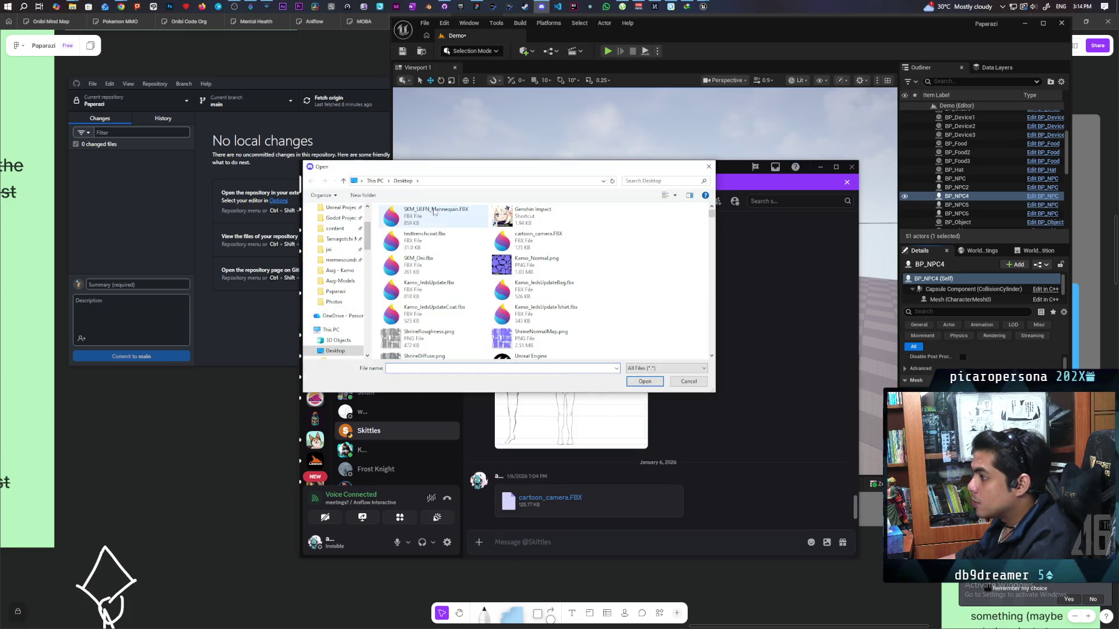
left_click(452, 219)
left_click(650, 382)
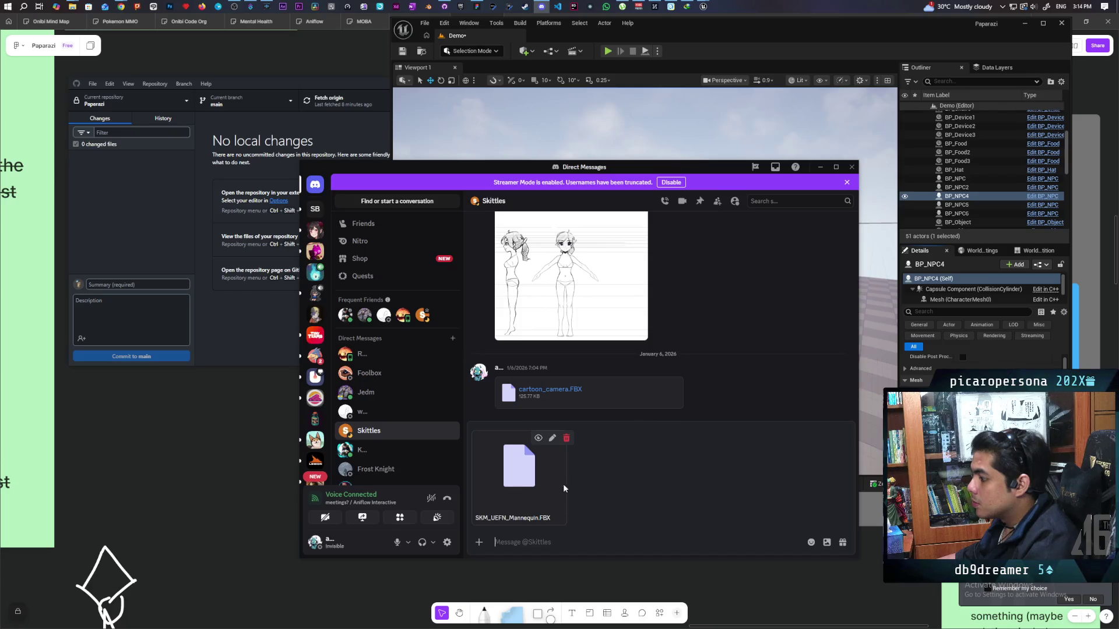
key("Return")
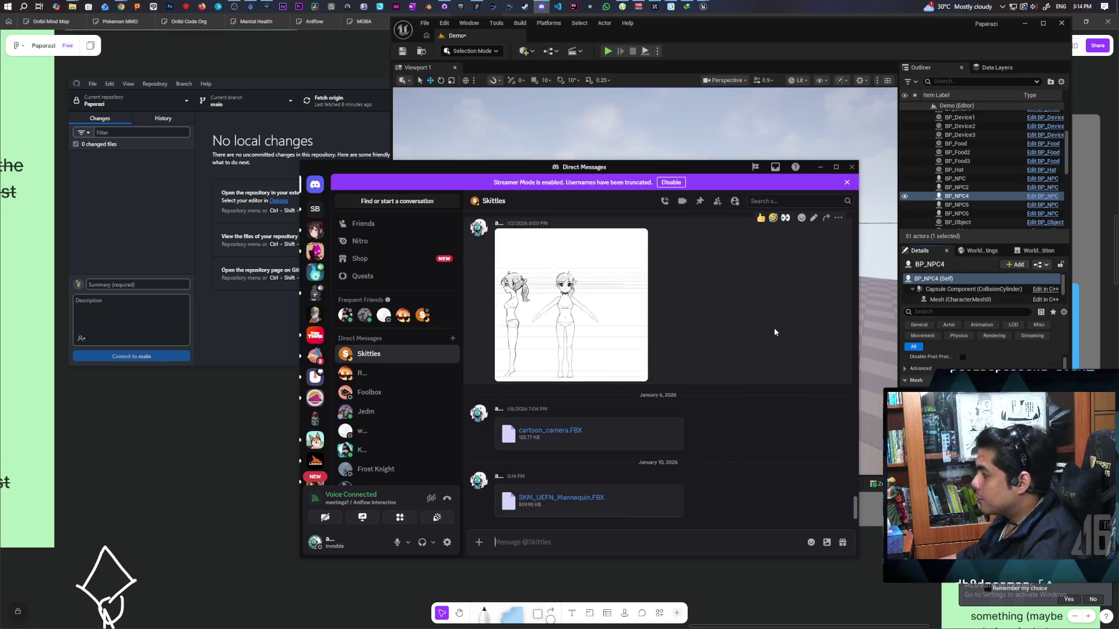
left_click(818, 168)
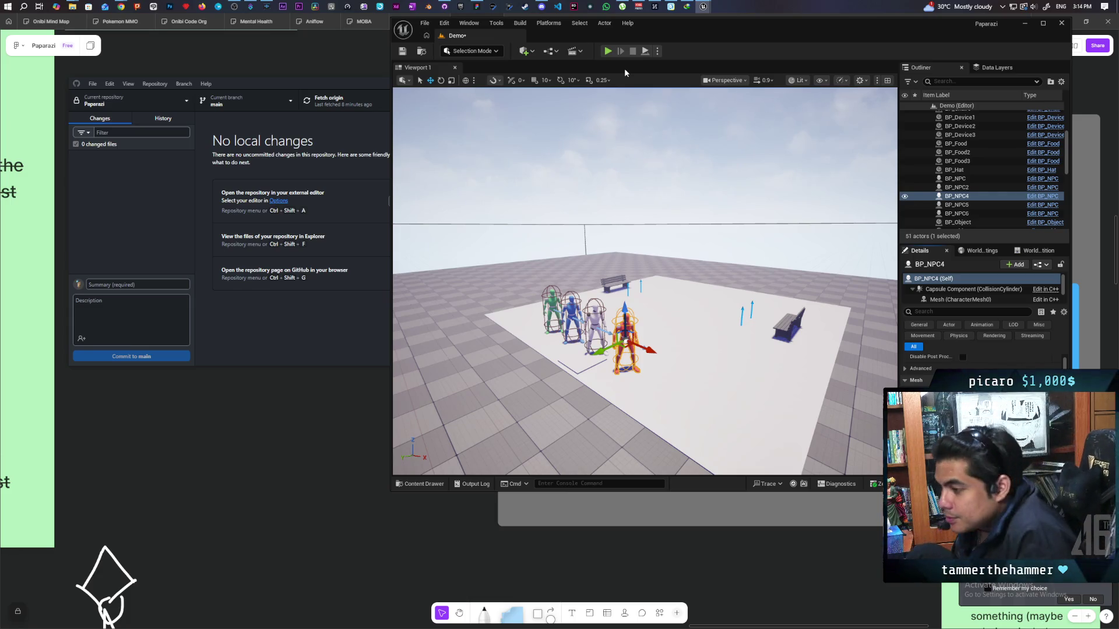
Save the Demo level and start the three-client play session.
left_click(407, 52)
mouse_move(605, 140)
left_mouse_down()
mouse_move(606, 180)
mouse_move(602, 54)
left_mouse_up()
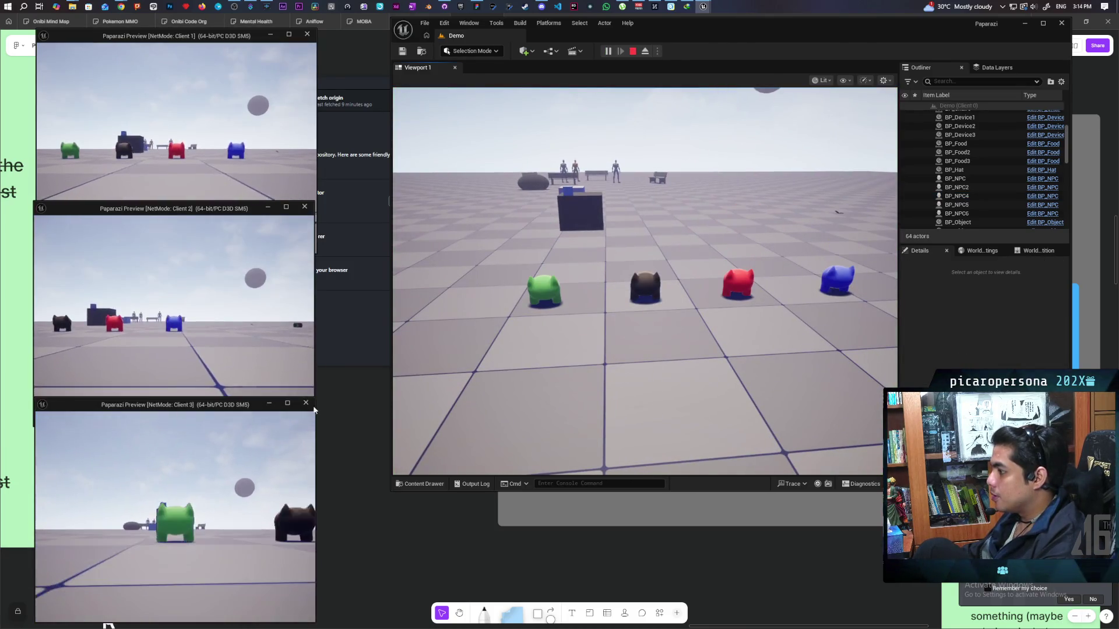
left_click(641, 280)
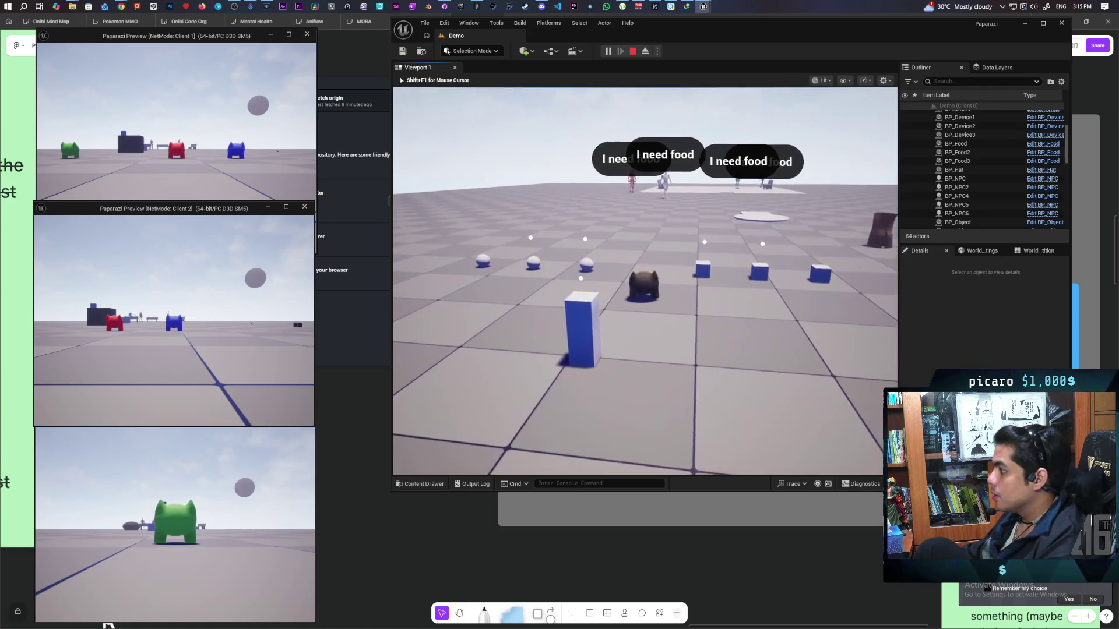
Walk the character to the bell pillar and ring it with F to complete a food request.
key("w")
key("w")
key("w")
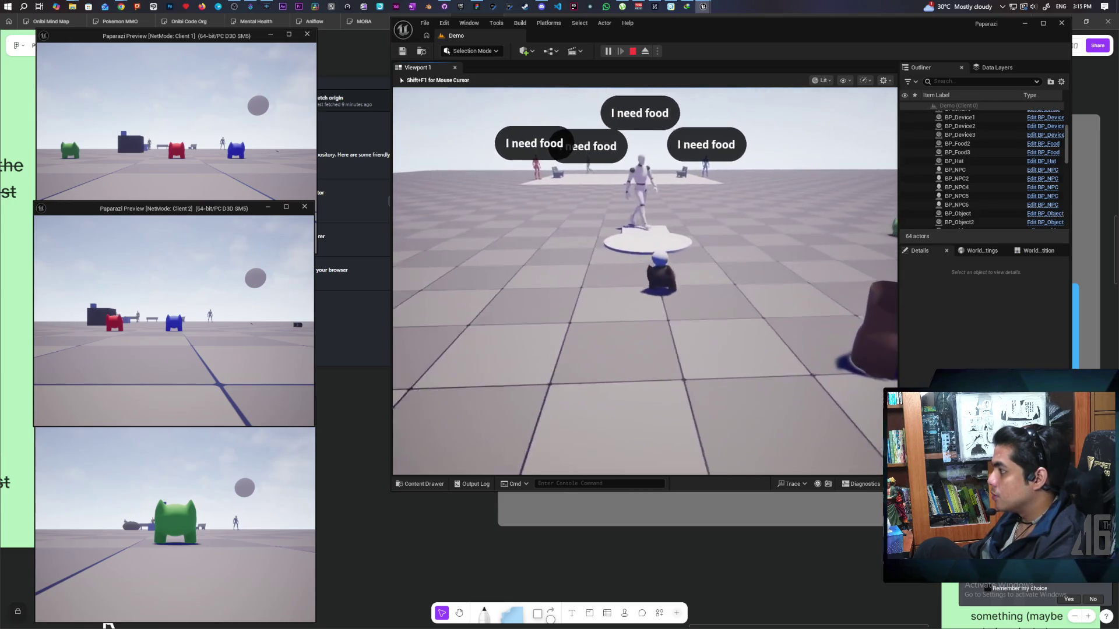
key("s")
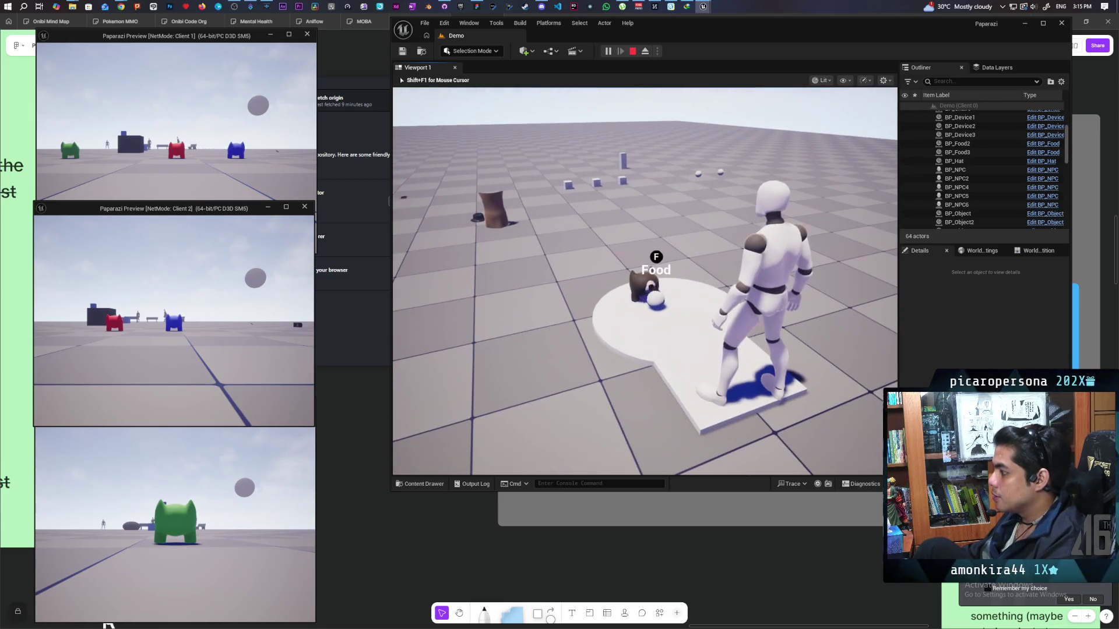
key("w")
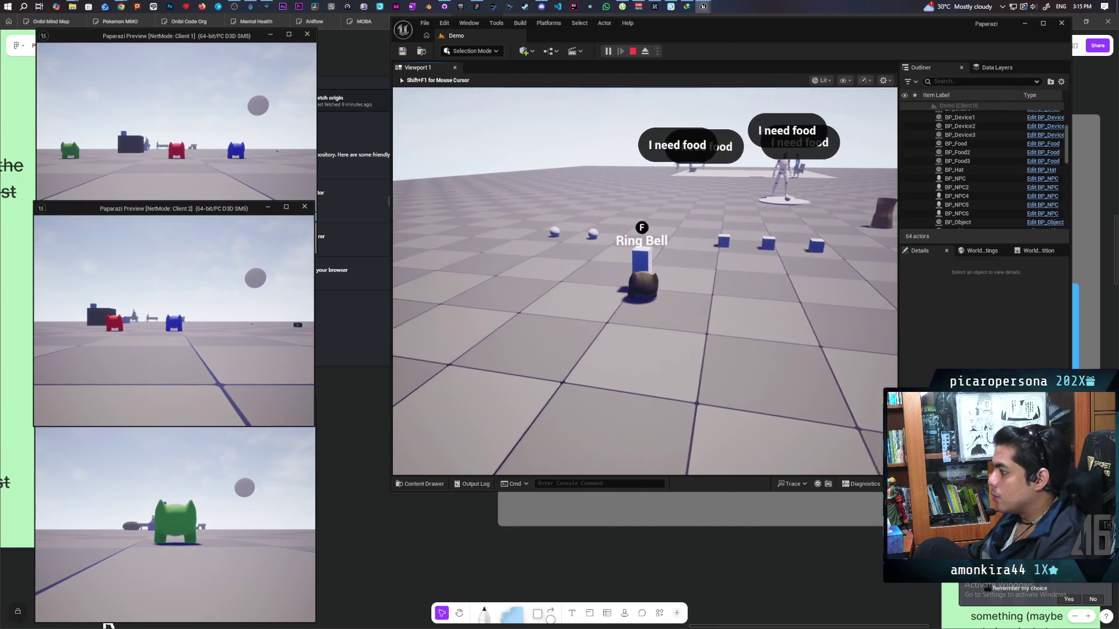
key("w")
key("f")
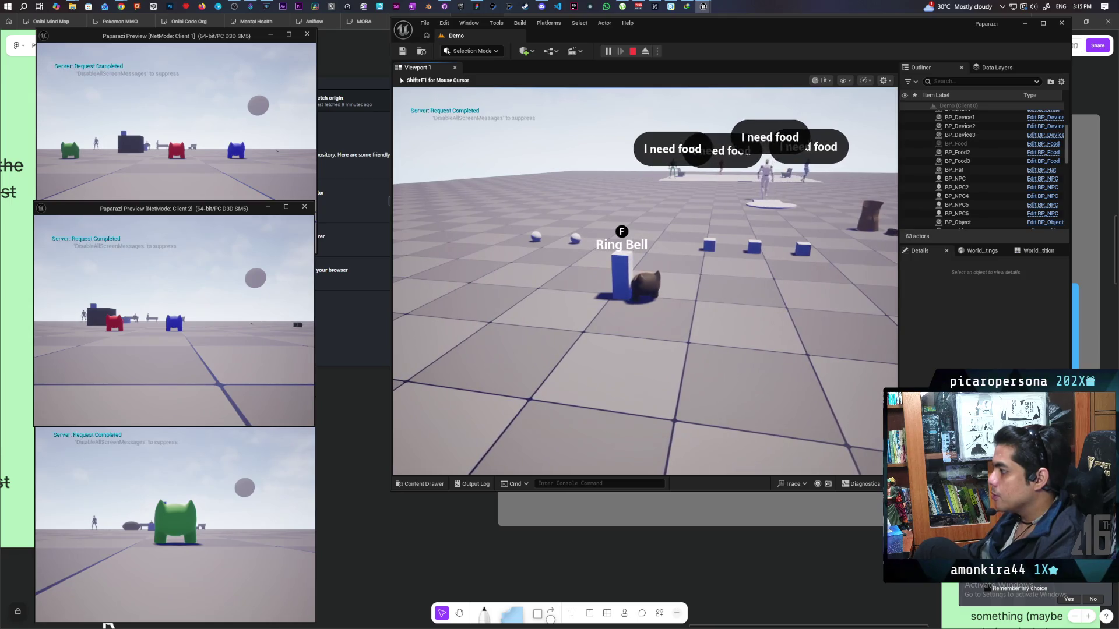
Walk the character off the white disk toward the white boxes and spheres.
key("w")
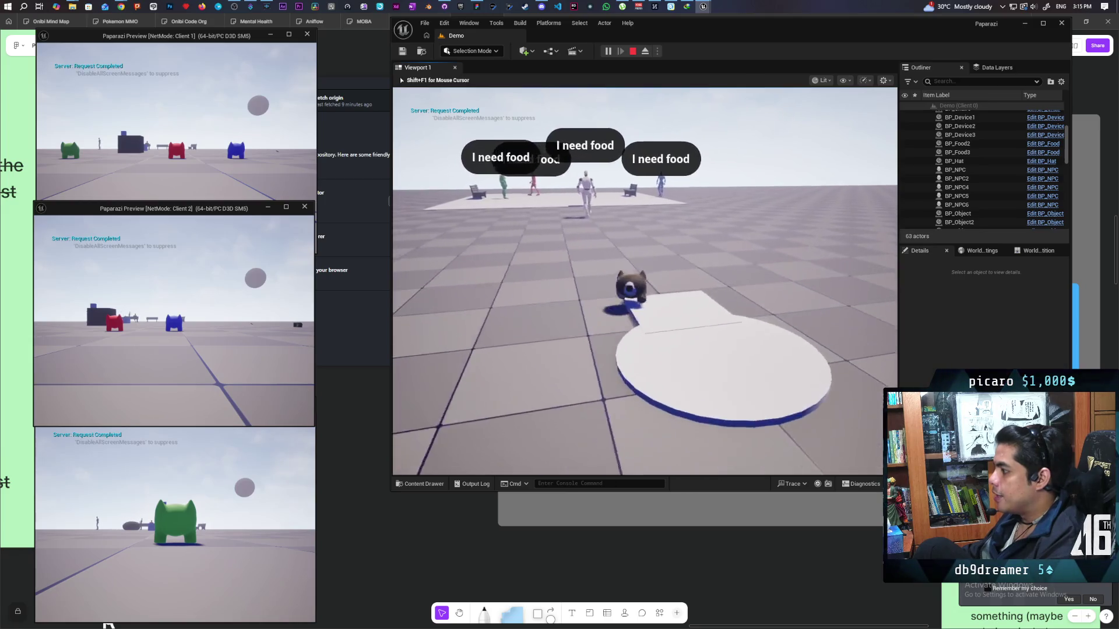
scroll(644, 280, "down", 3)
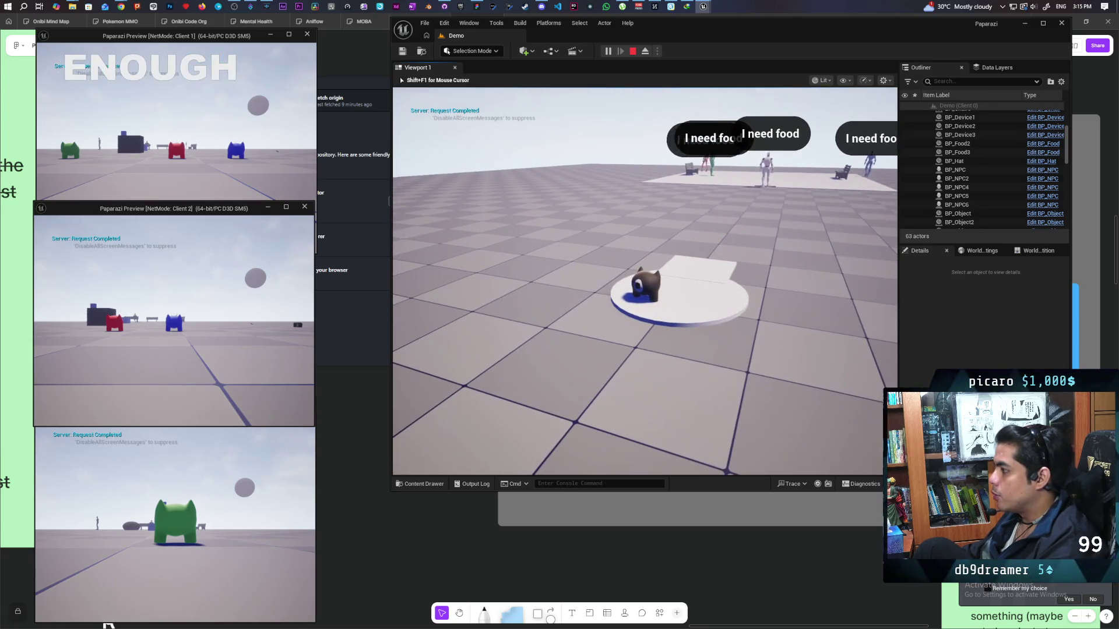
key("s")
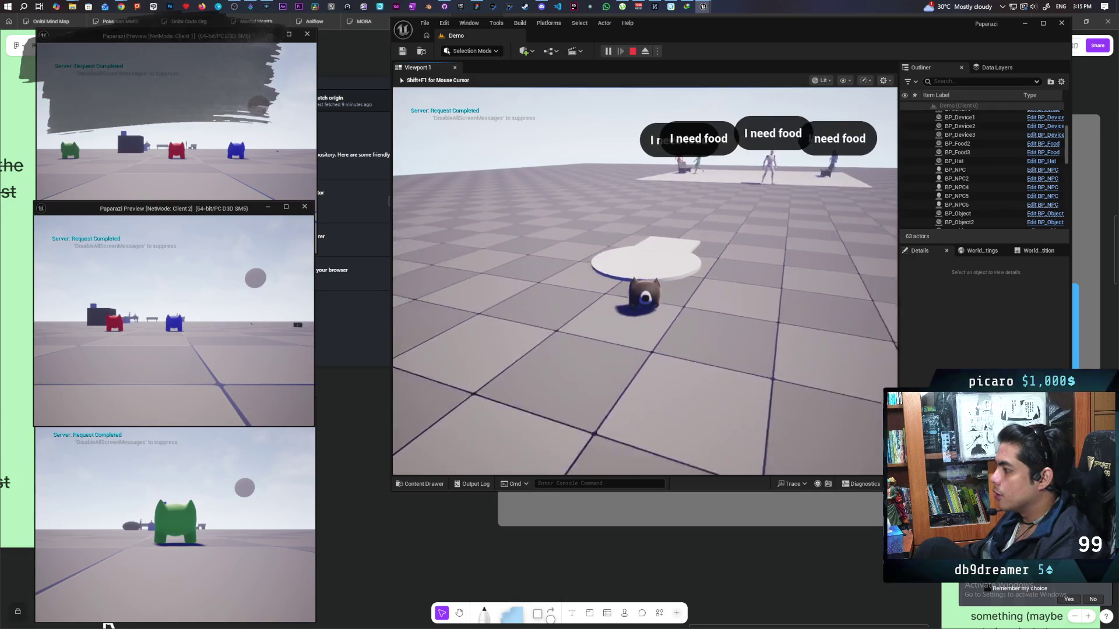
key("a")
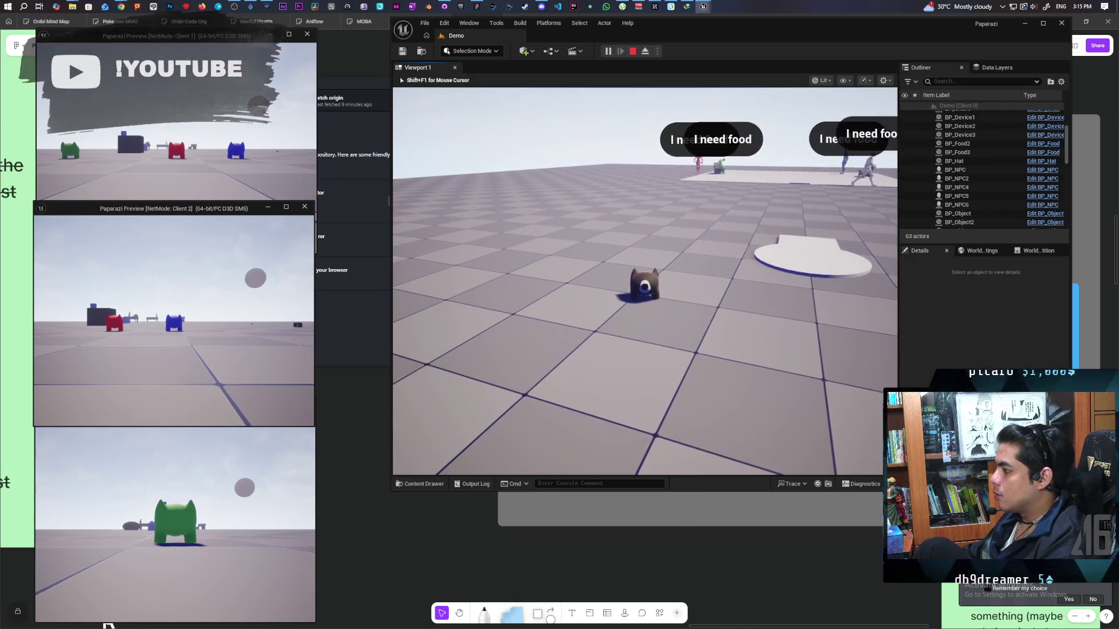
key("w")
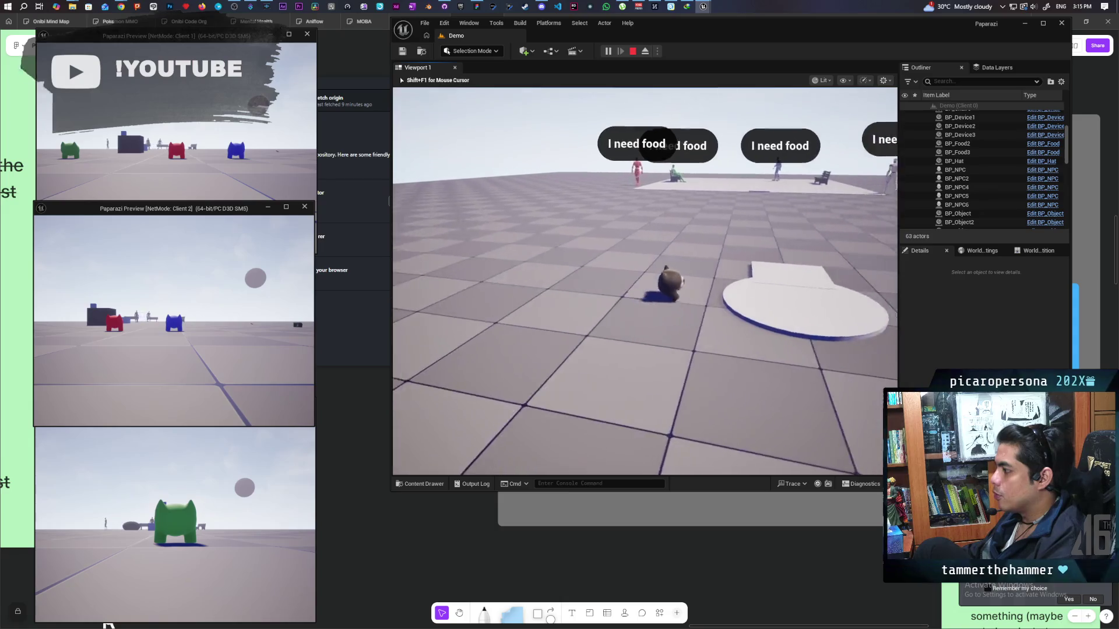
key("s")
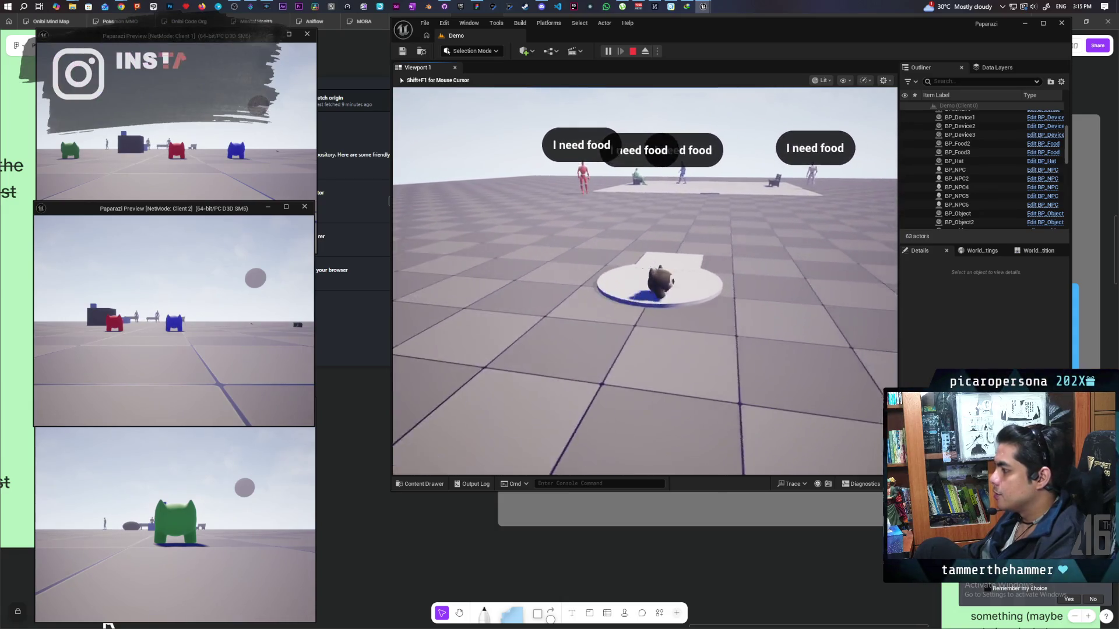
key("s")
key("a")
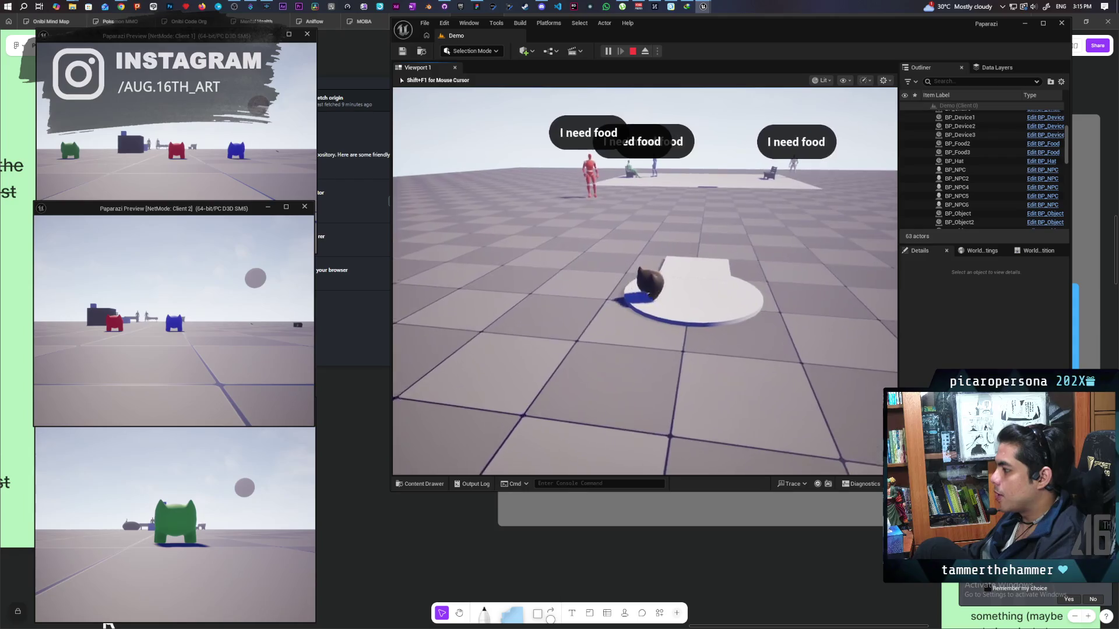
key("a")
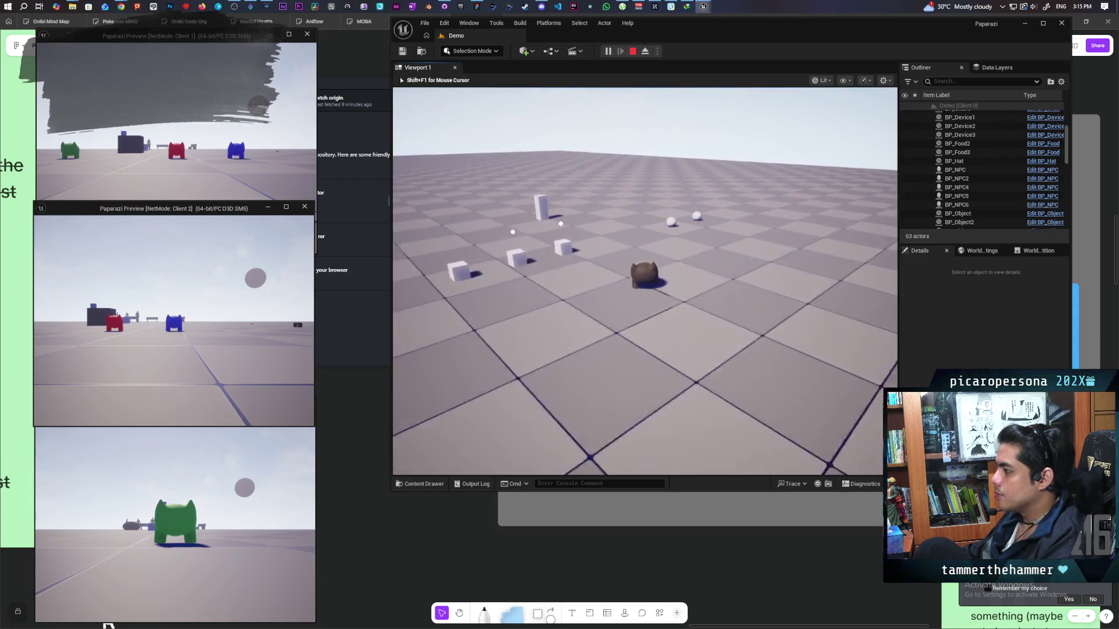
Walk past the bell pillar onto the red NPC's round platform.
key("w")
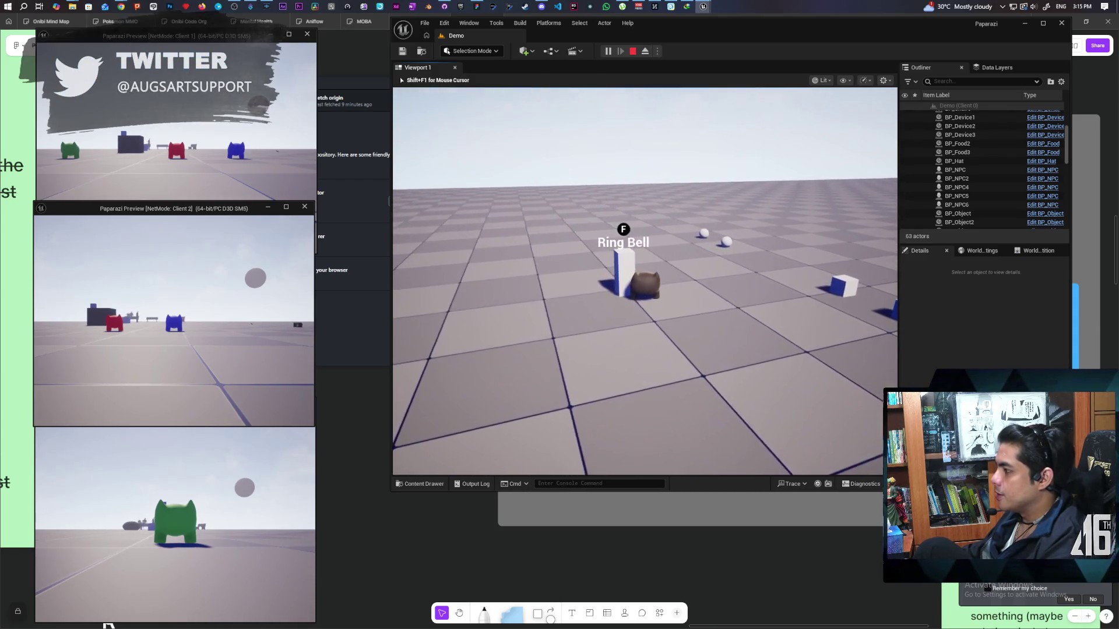
key("w")
key("s")
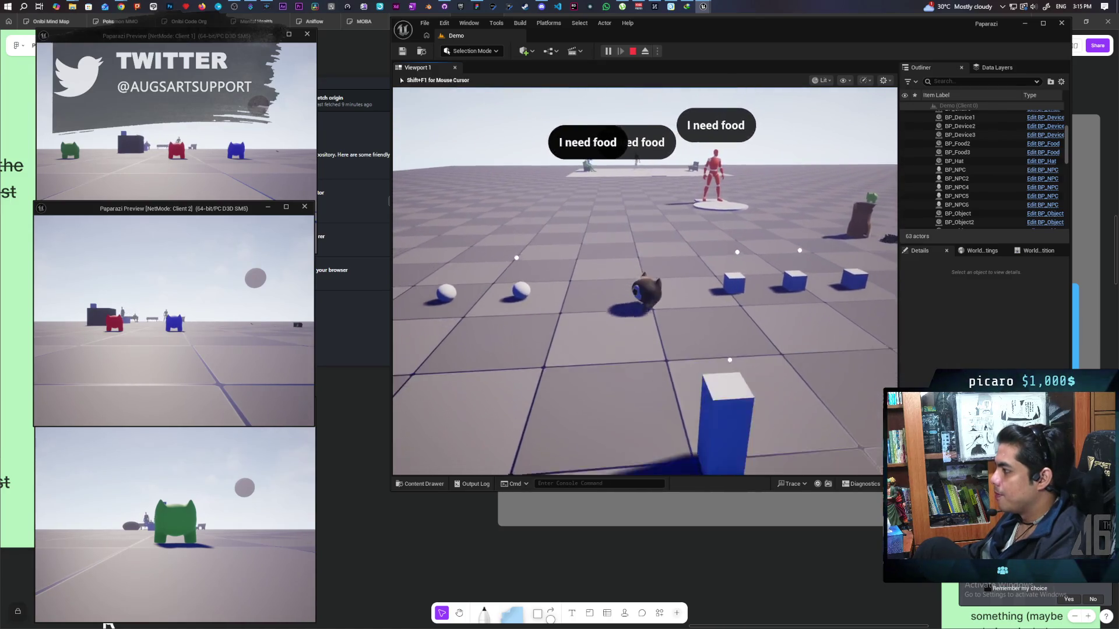
key("w")
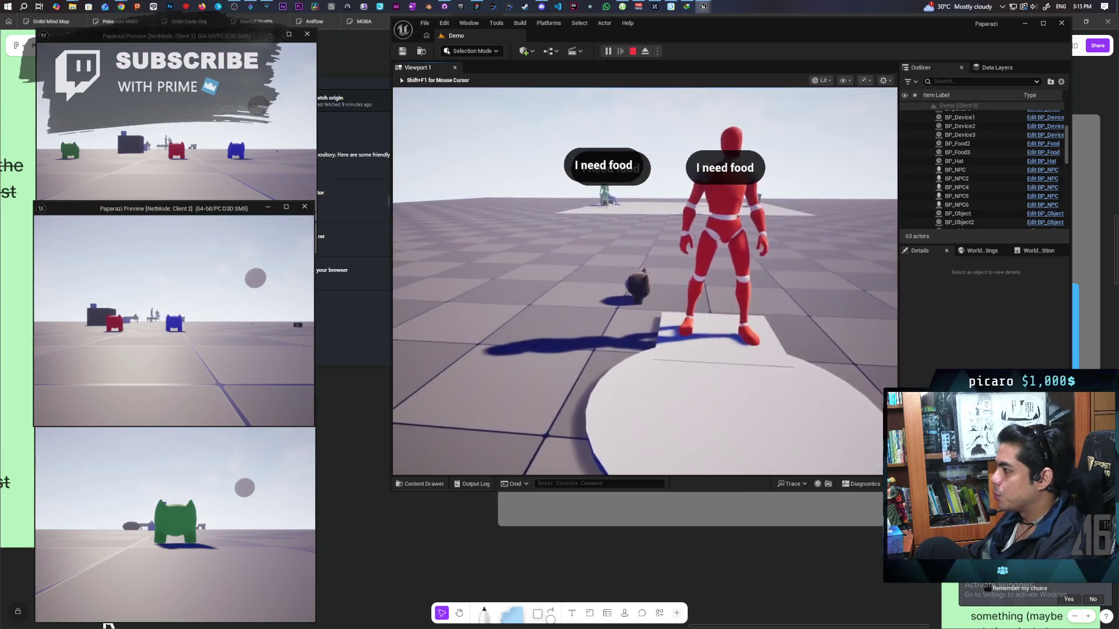
key("w")
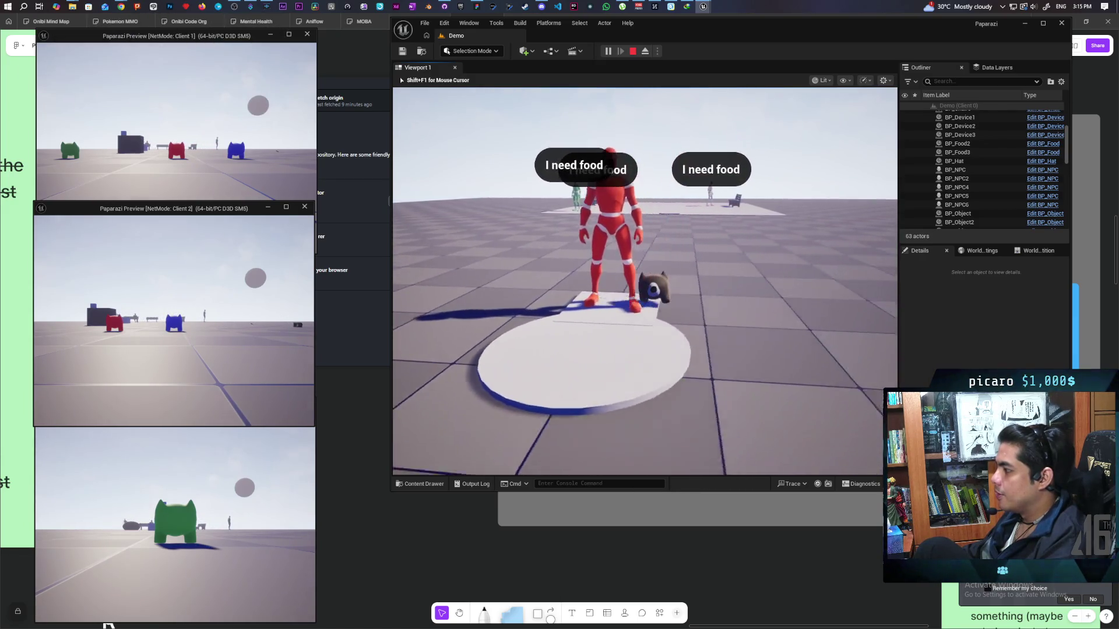
key("w")
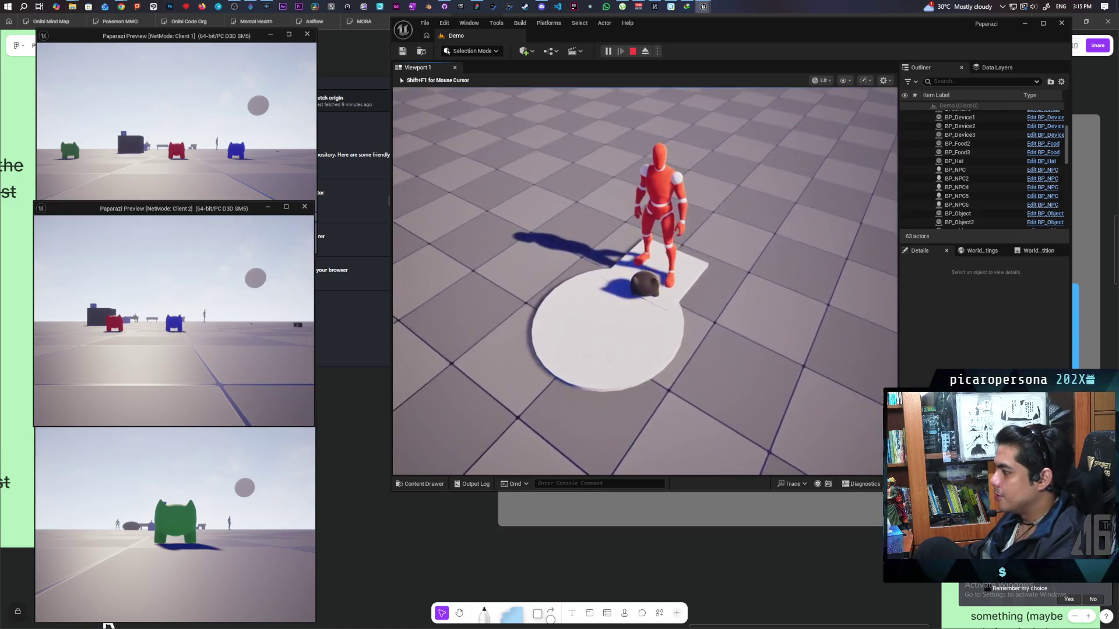
key("w")
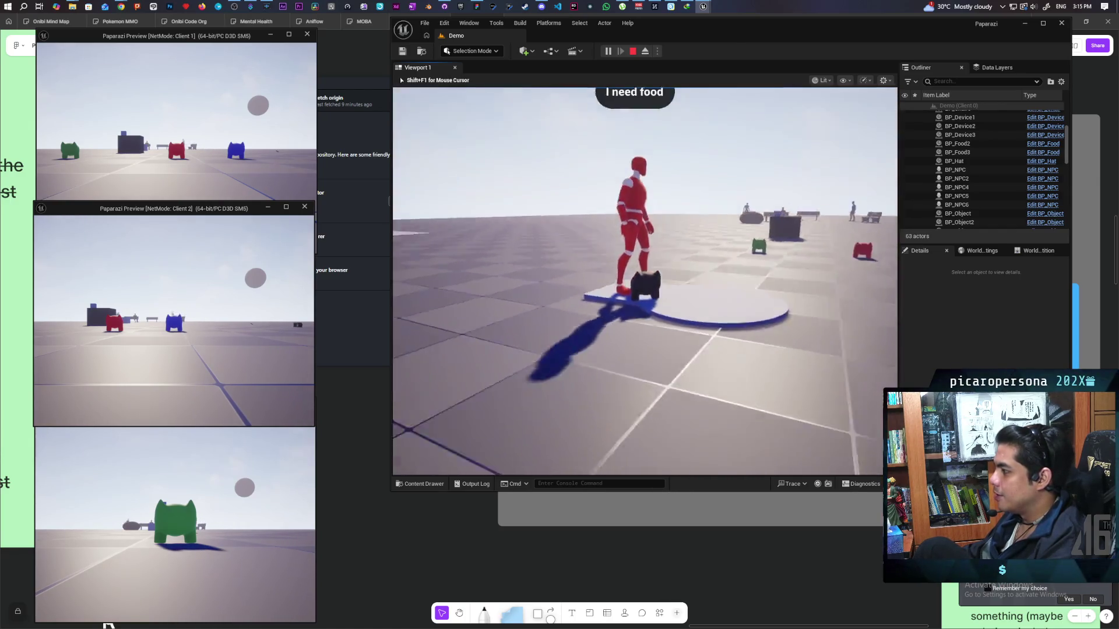
key("w")
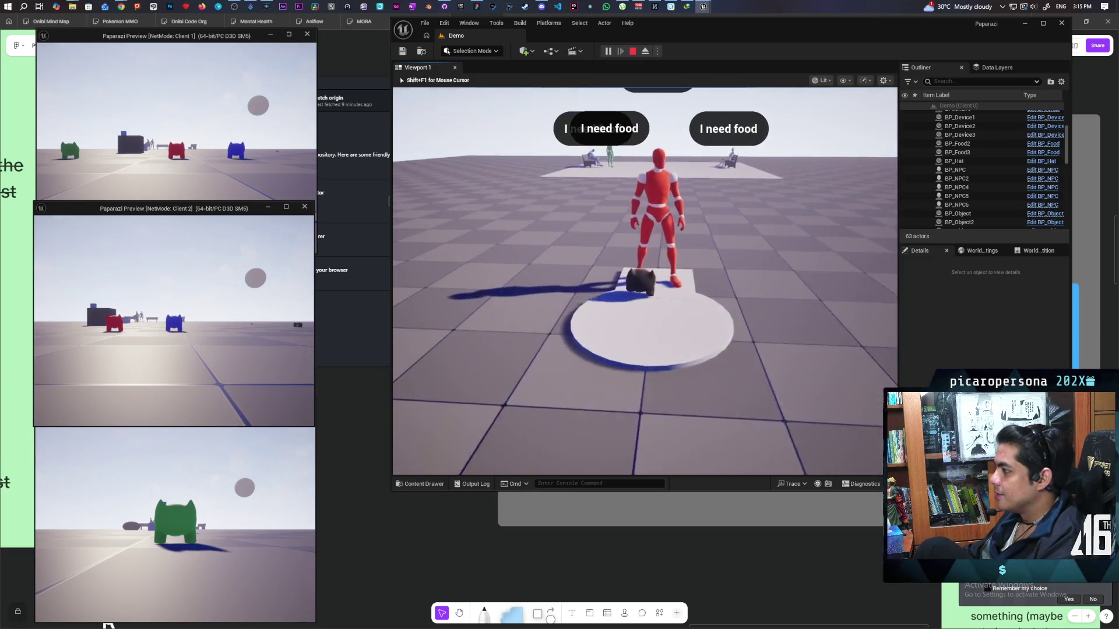
key("w")
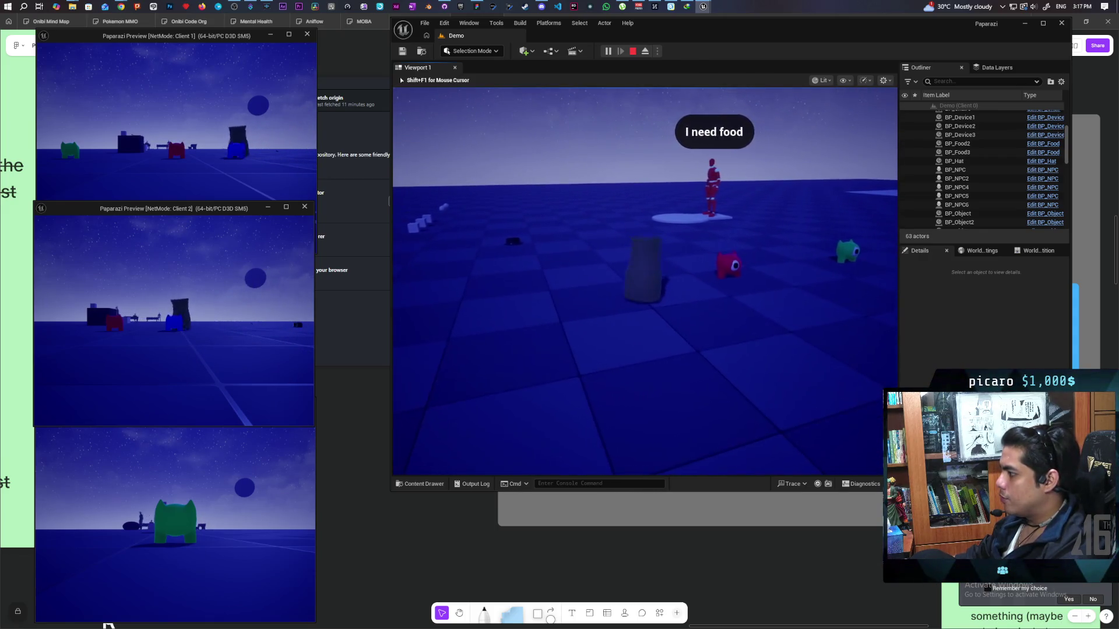
Walk the character across the dark floor toward the NPCs asking for food.
key("w")
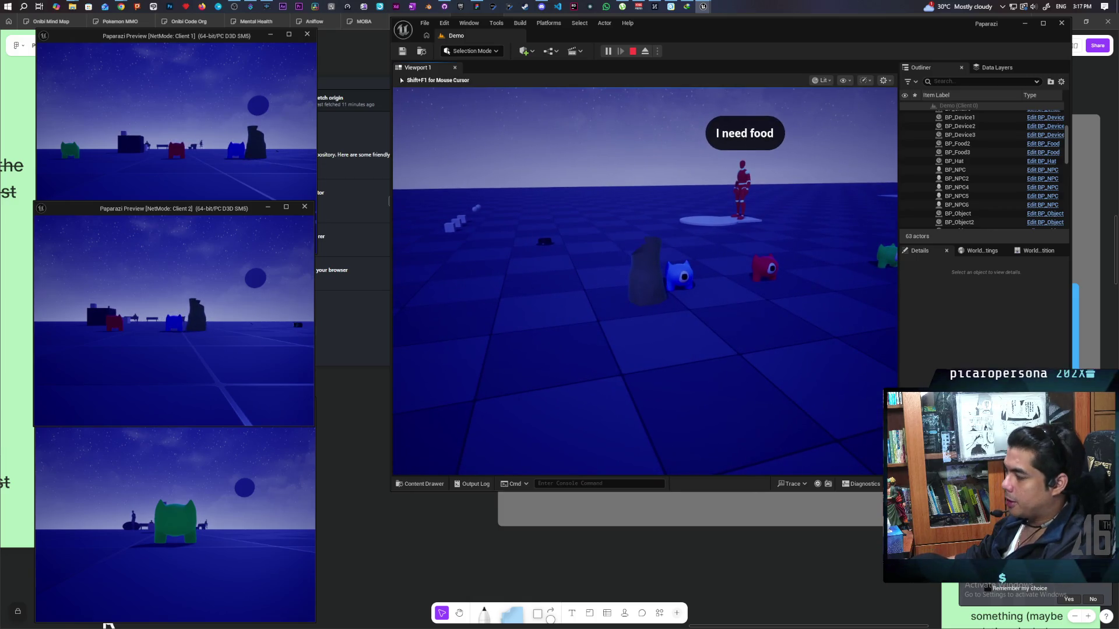
key("w")
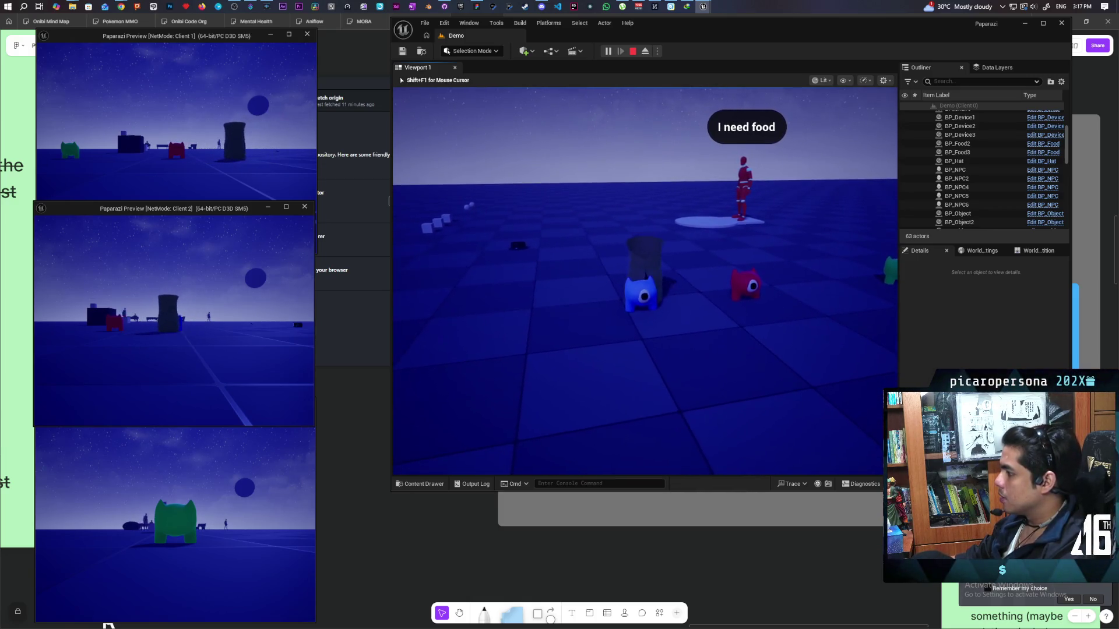
key("w")
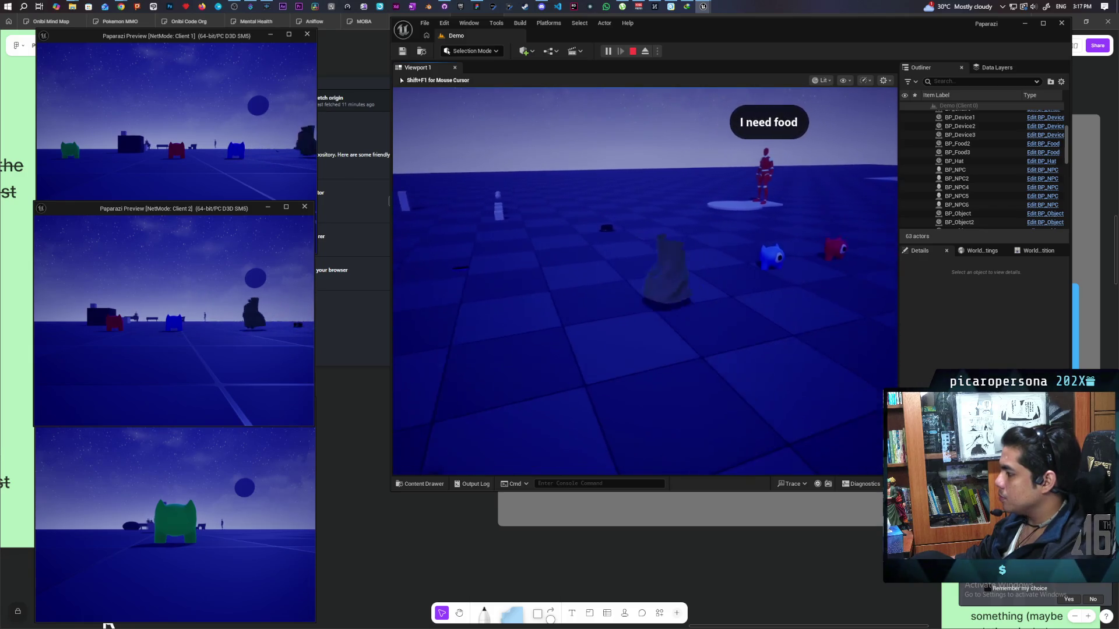
key("w")
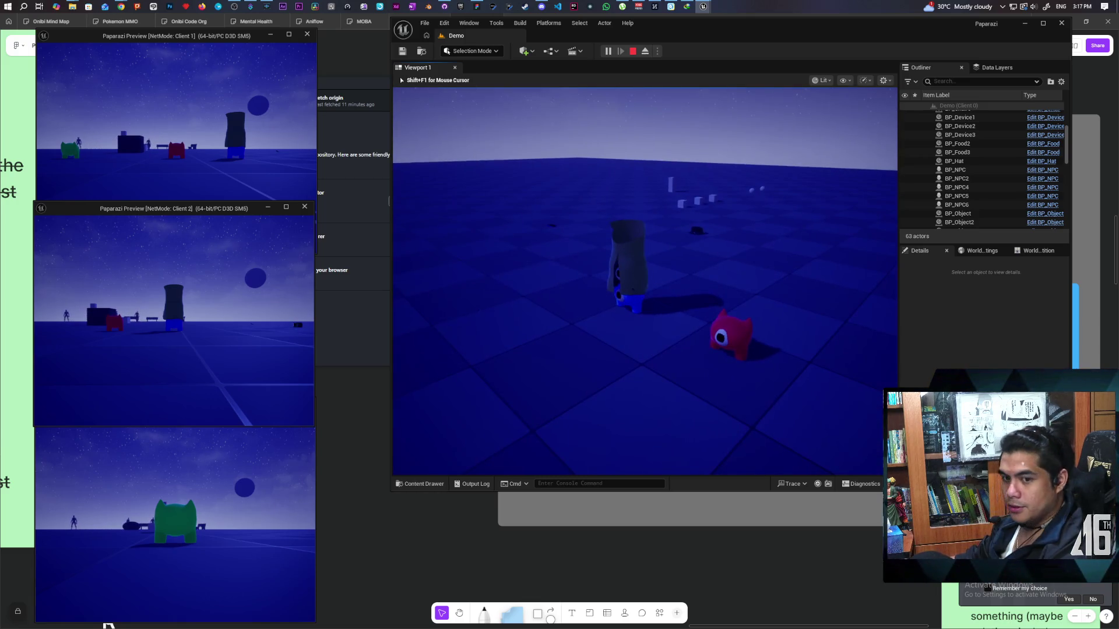
key("w")
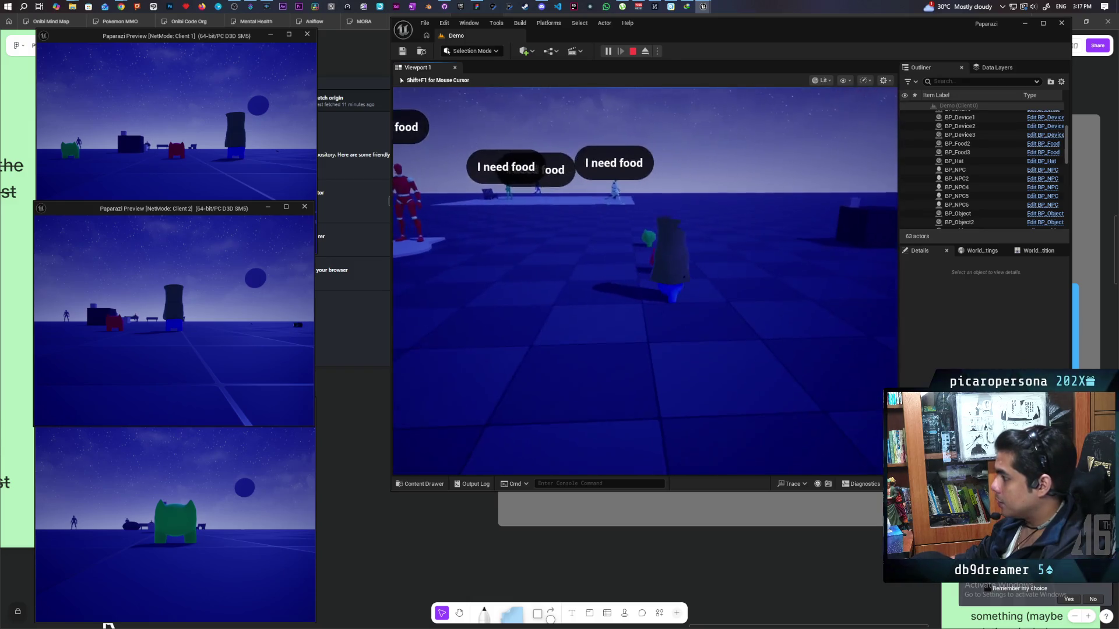
key("s")
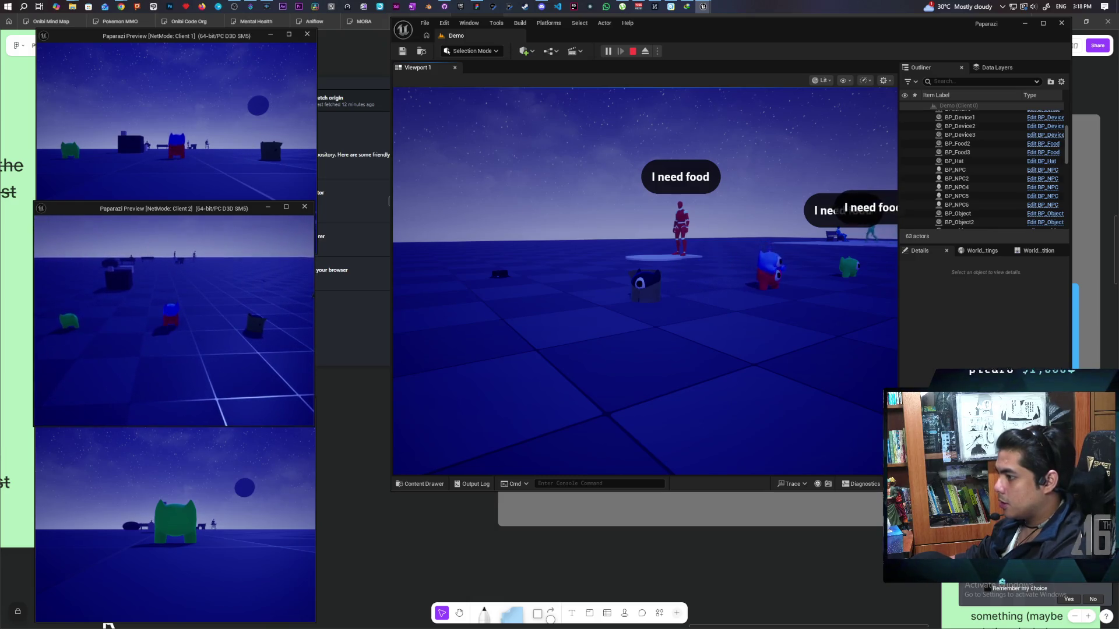
Cycle through the client preview windows and take control of Client 1's game.
left_click(645, 281)
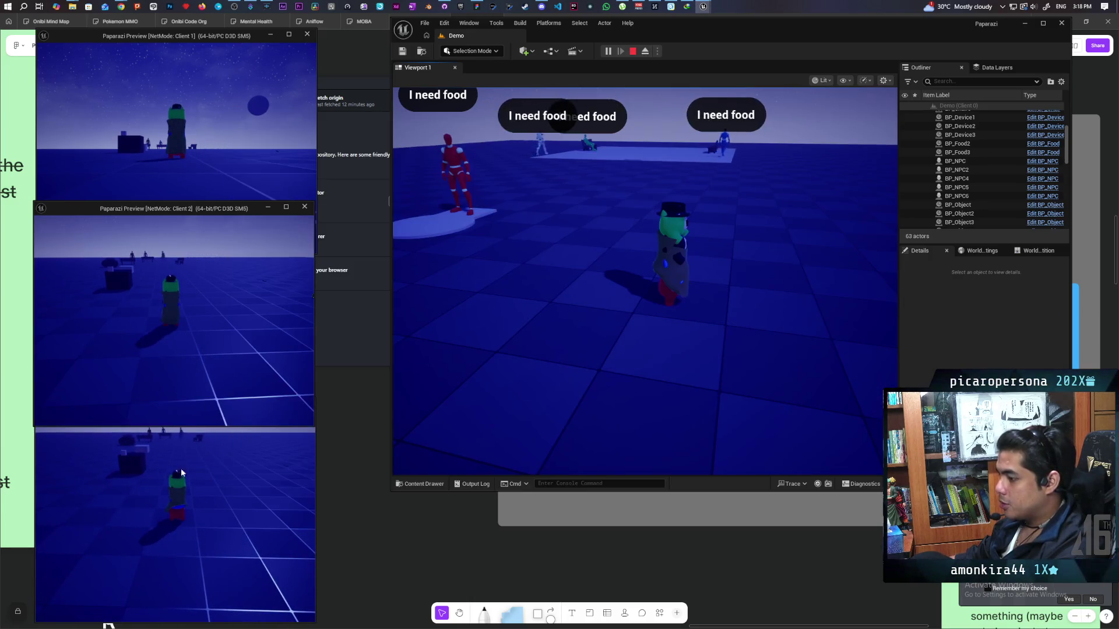
left_click(703, 241)
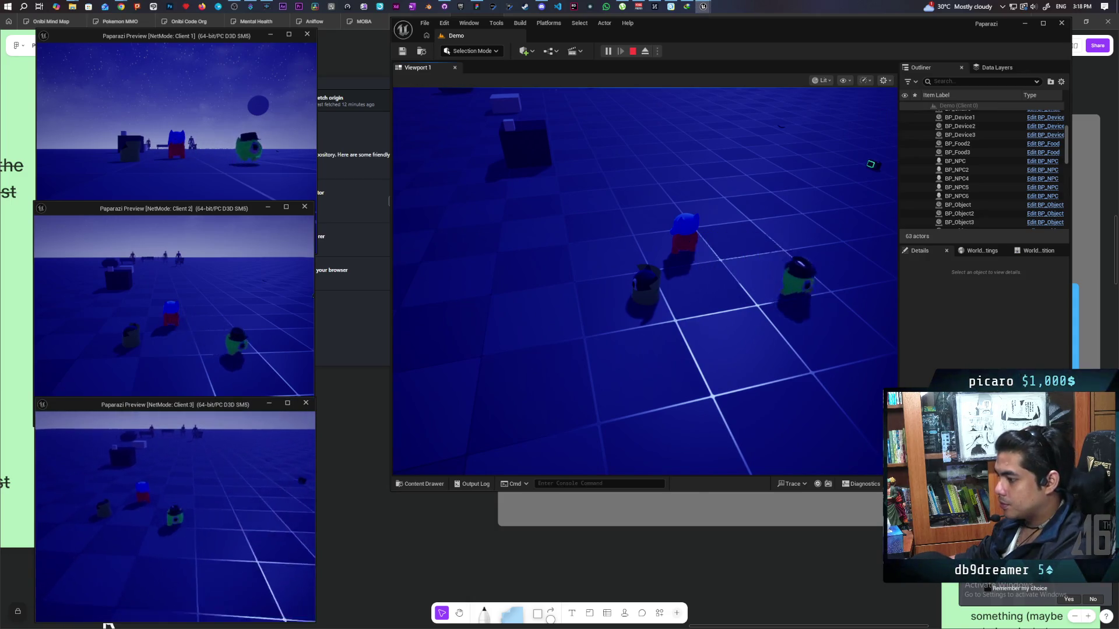
left_click(654, 347)
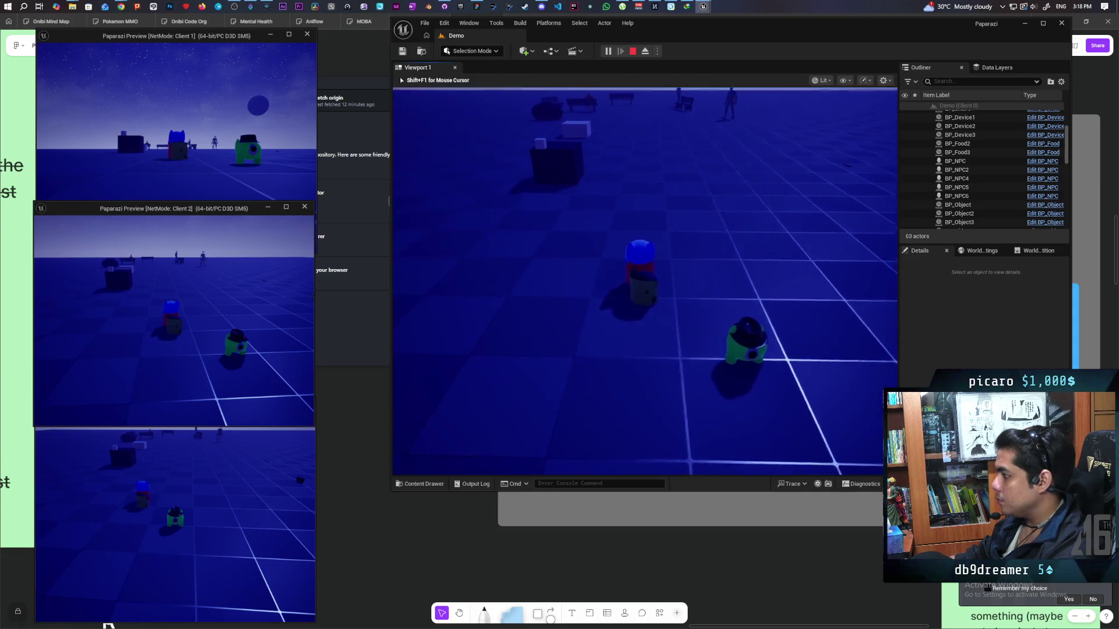
key("alt+Tab")
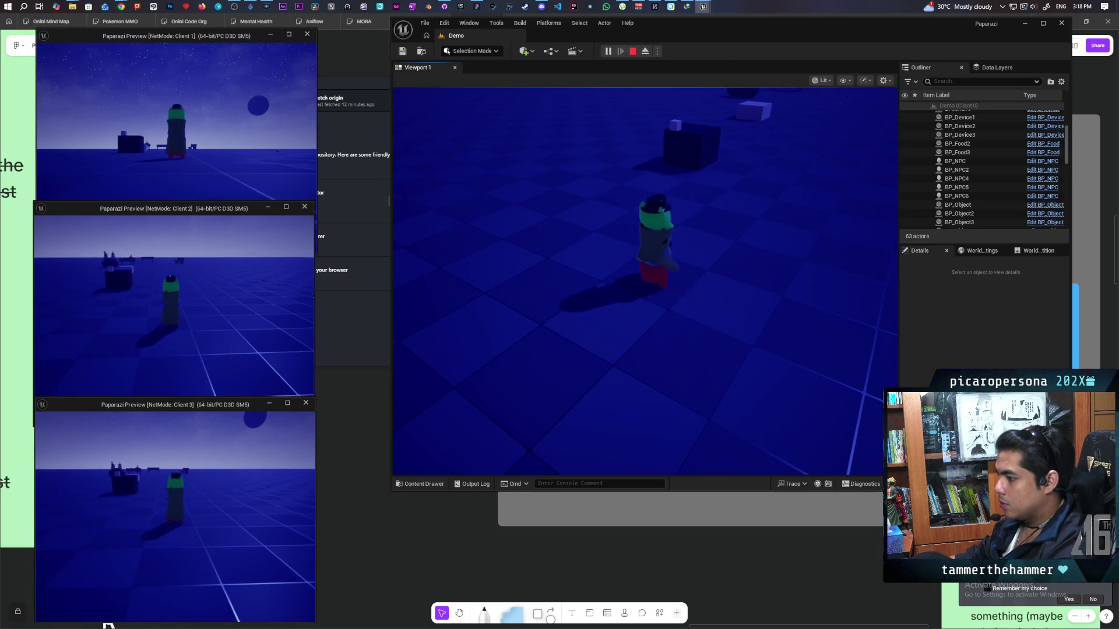
left_click(234, 105)
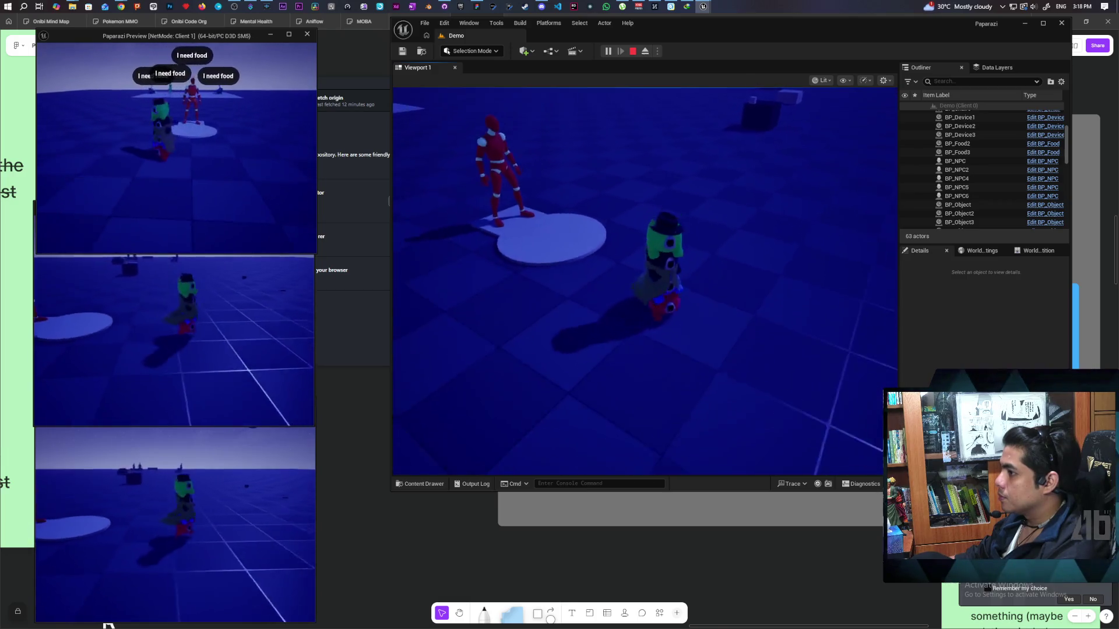
Walk Client 1's player past the red NPC's platform onto the white platform by the benches.
key("w")
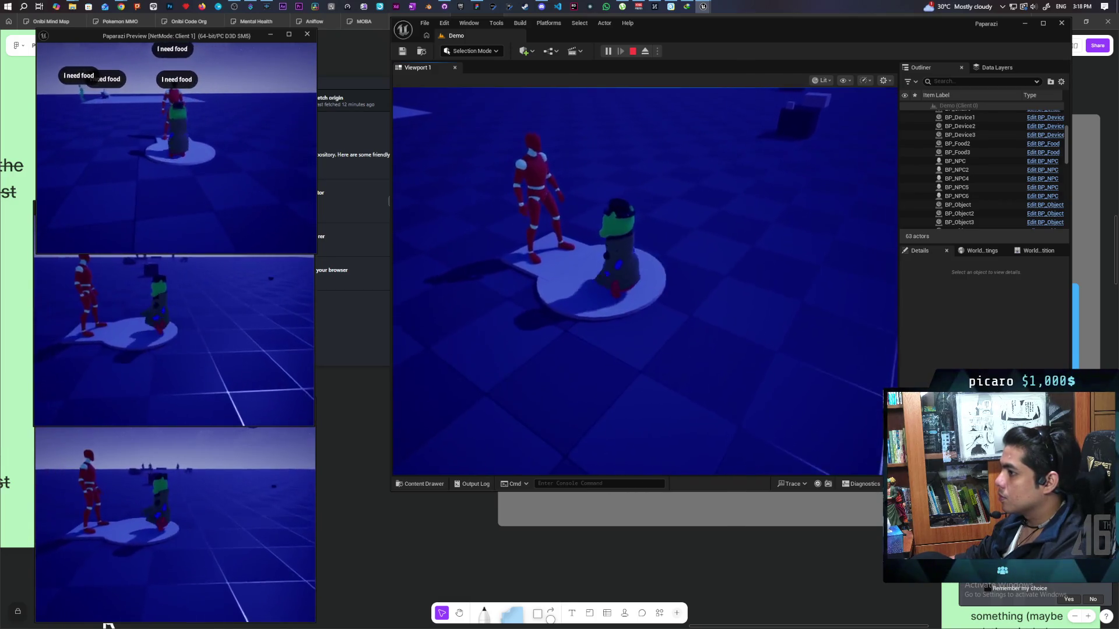
key("s")
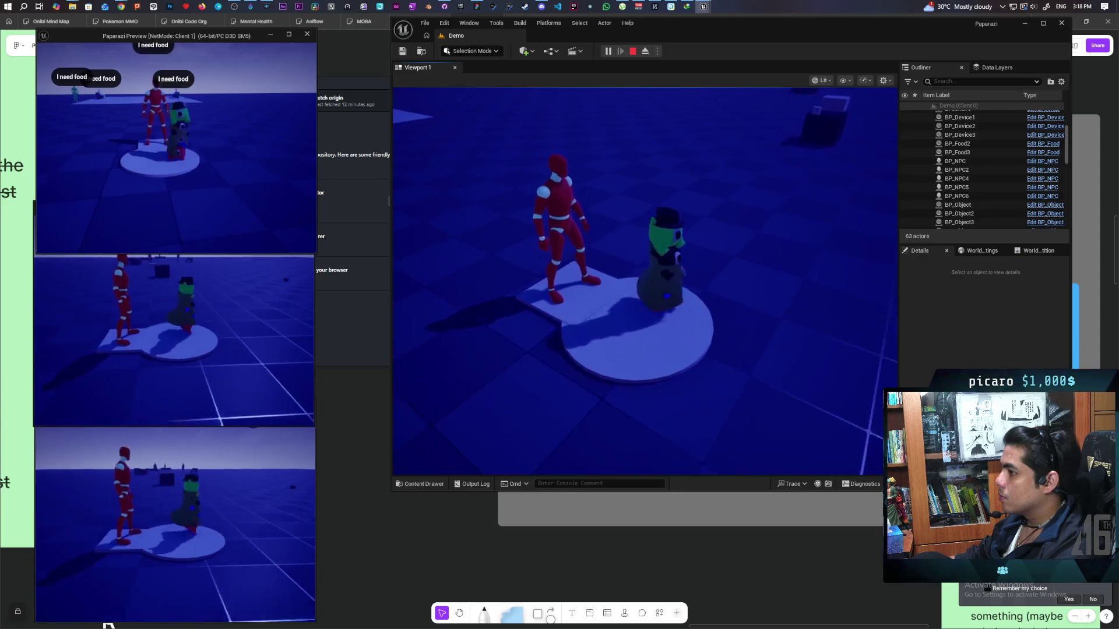
key("w")
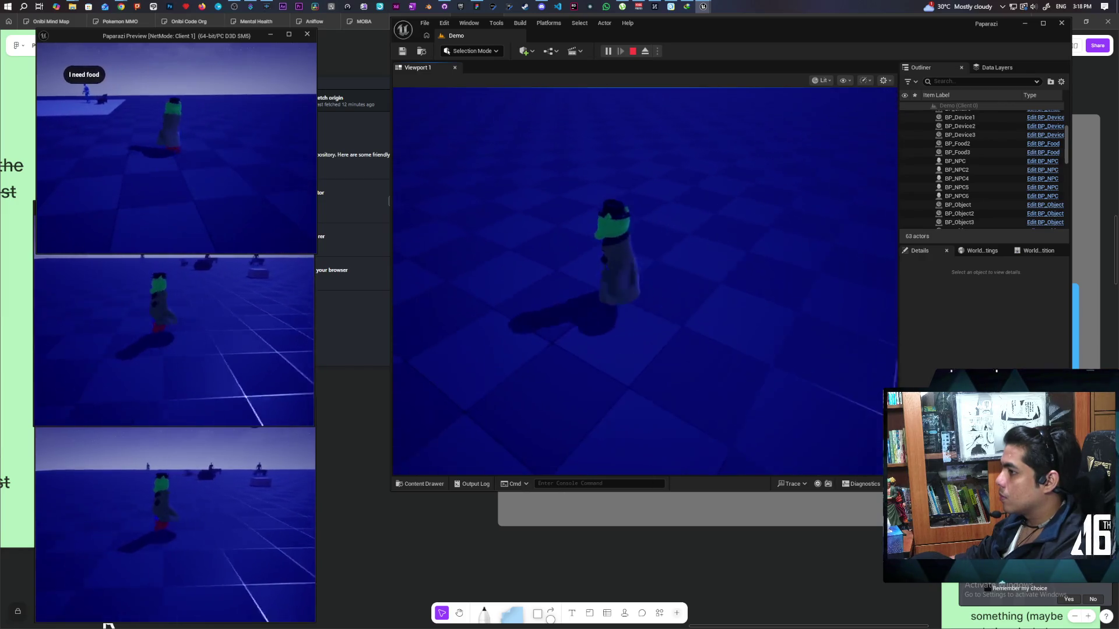
key("a")
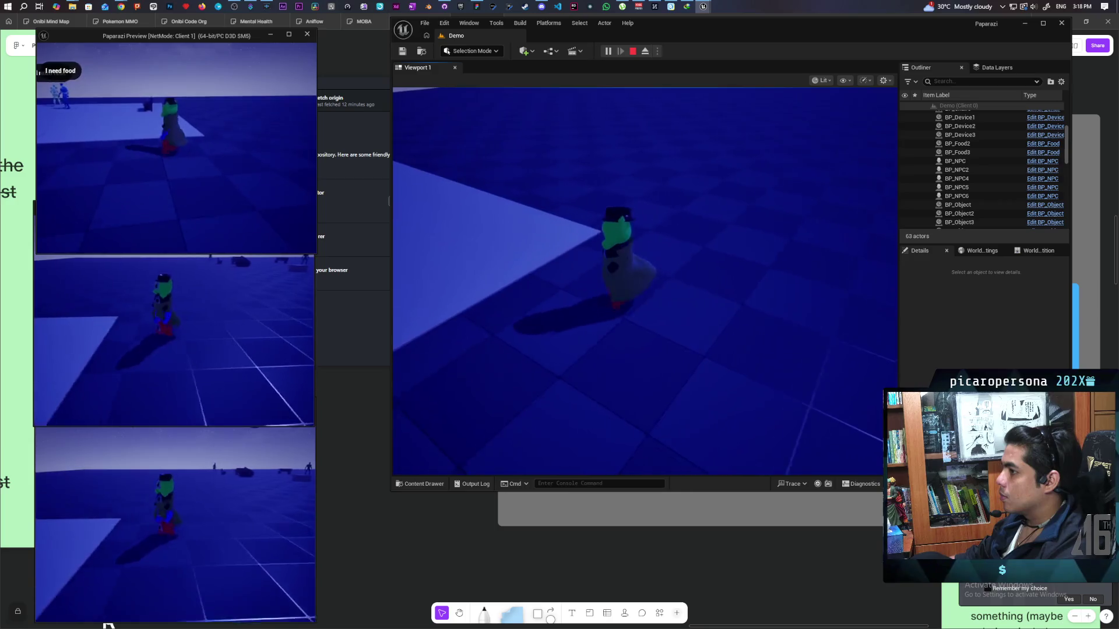
key("w")
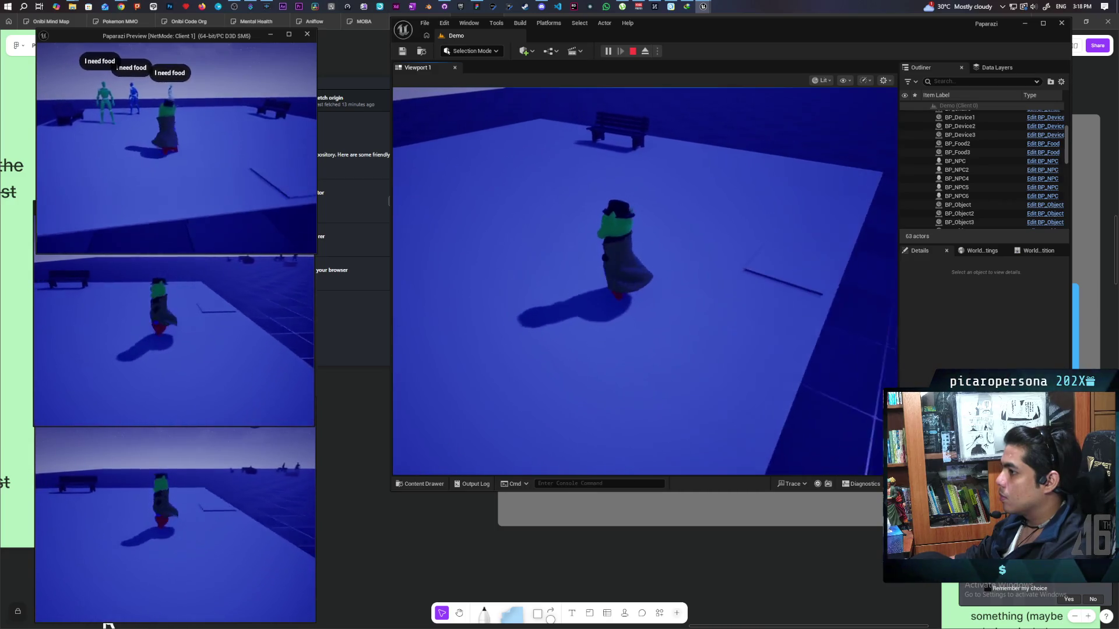
key("w")
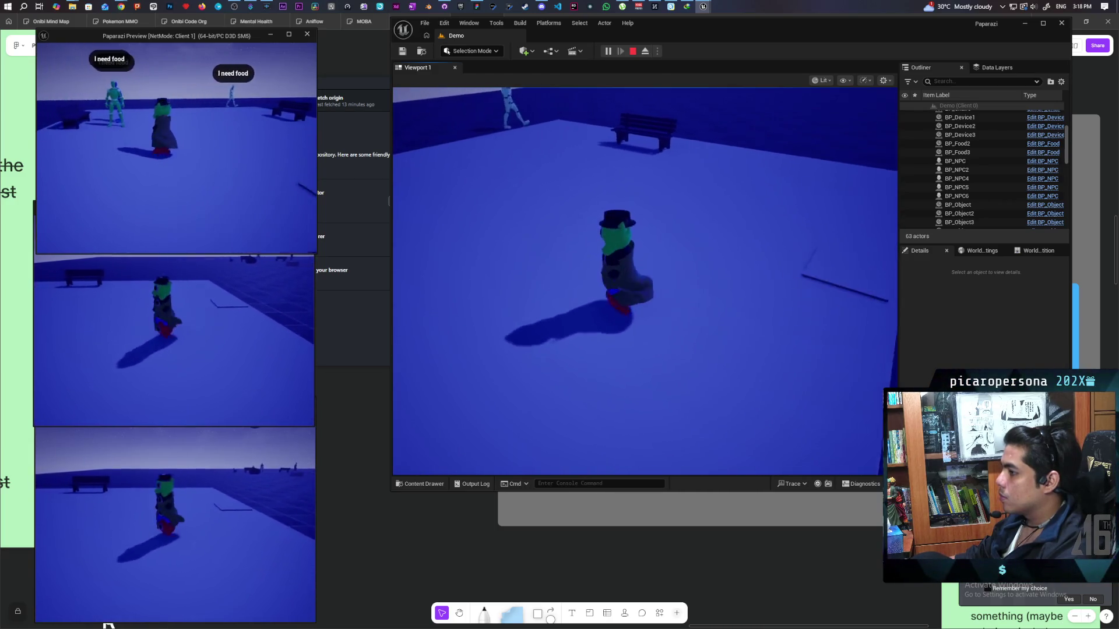
key("d")
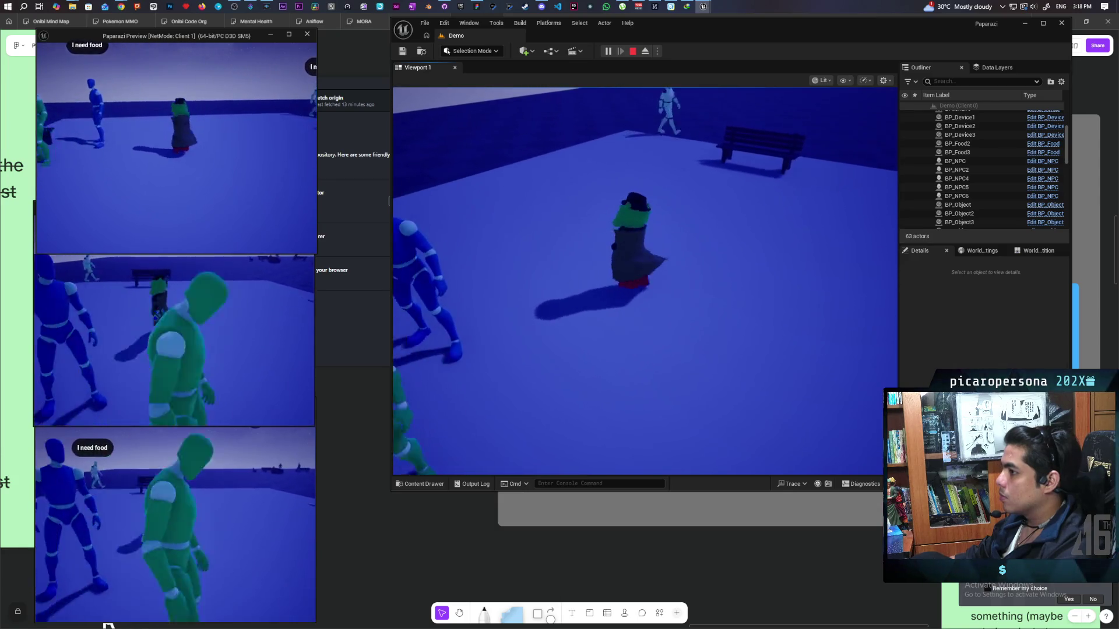
key("d")
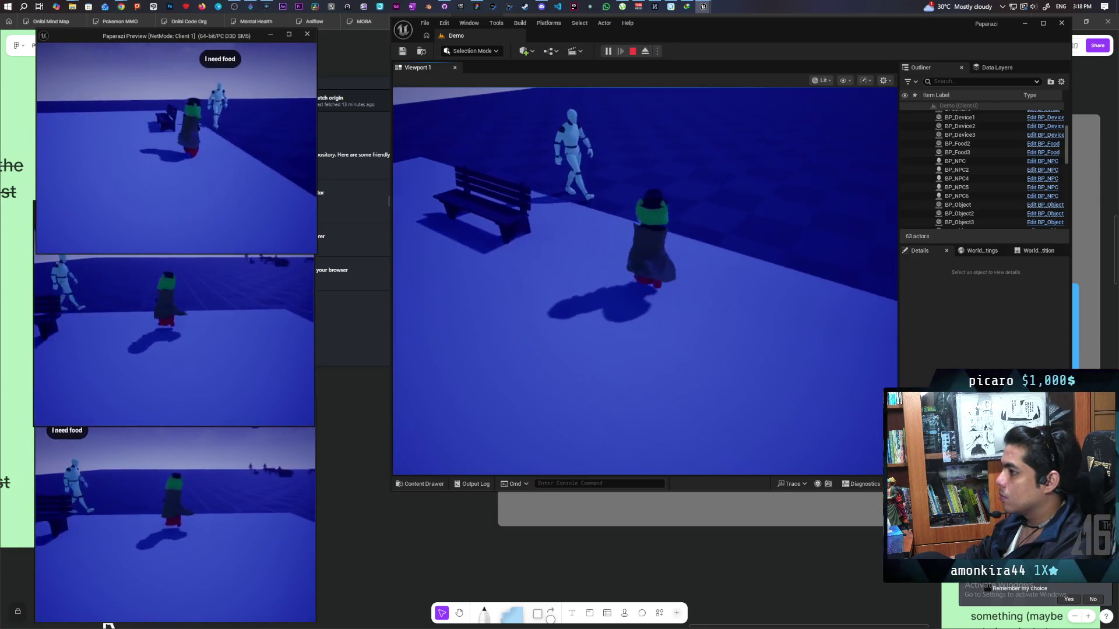
Weave the player between the white bench platform and the checkered floor.
key("w")
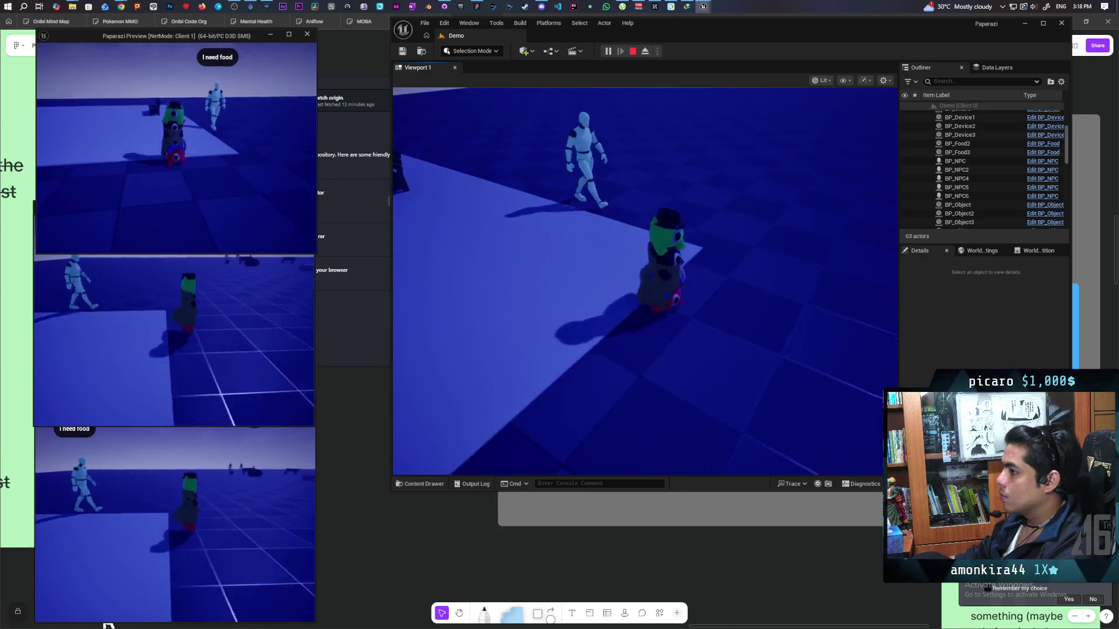
key("d")
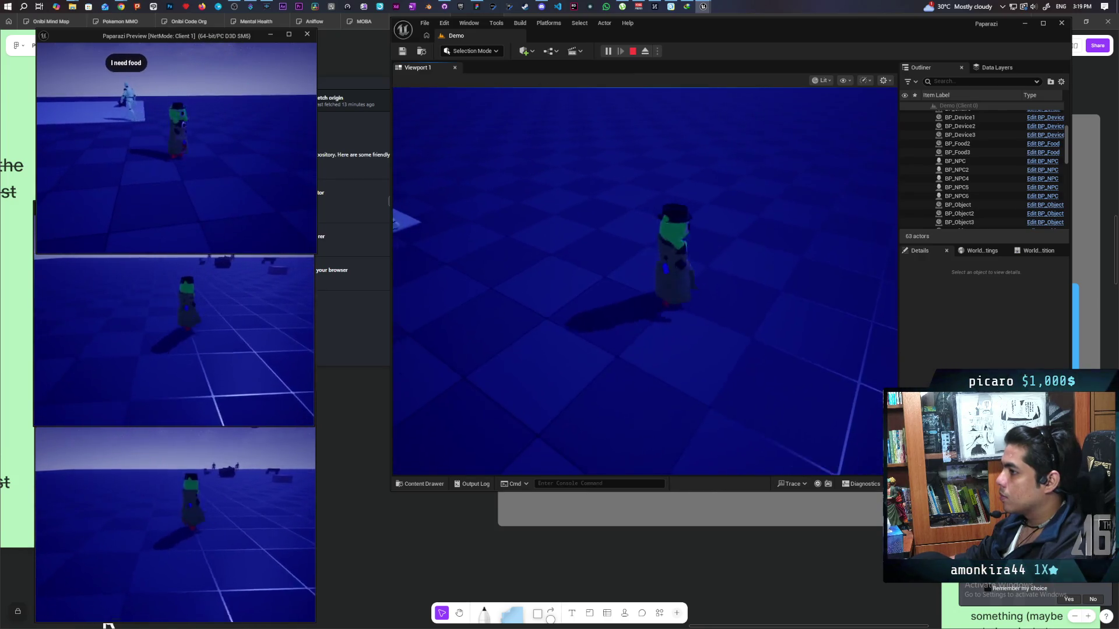
key("a")
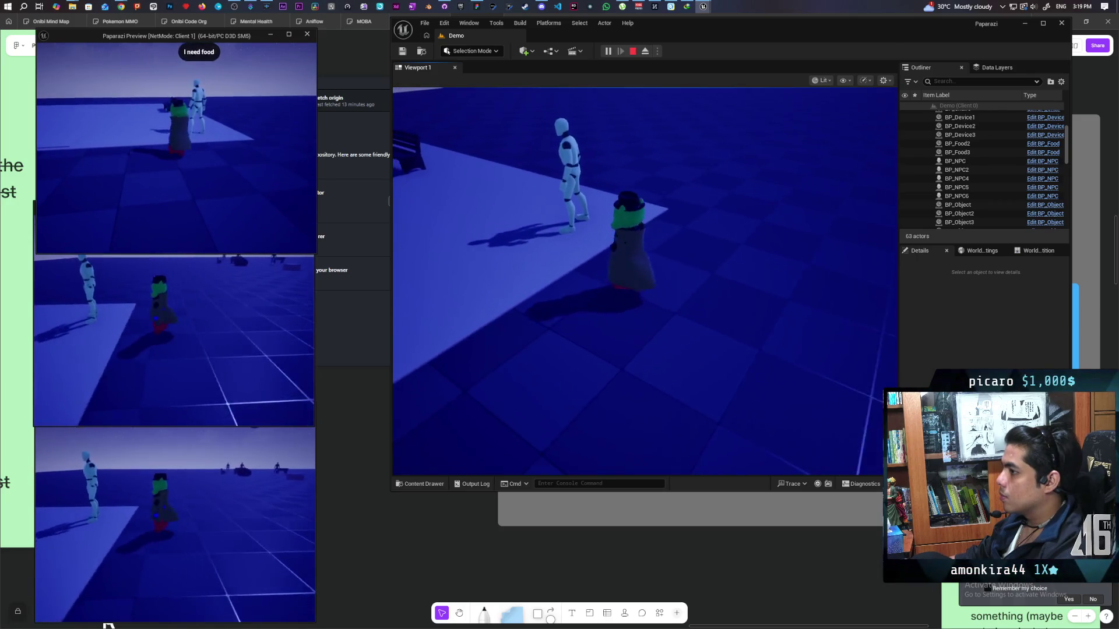
key("w")
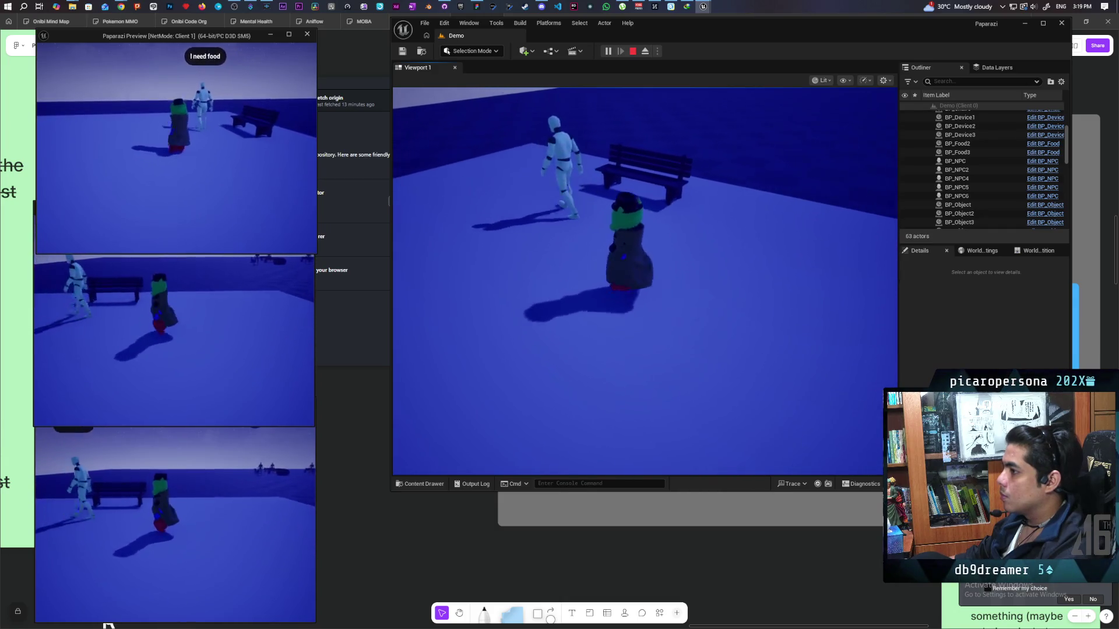
key("d")
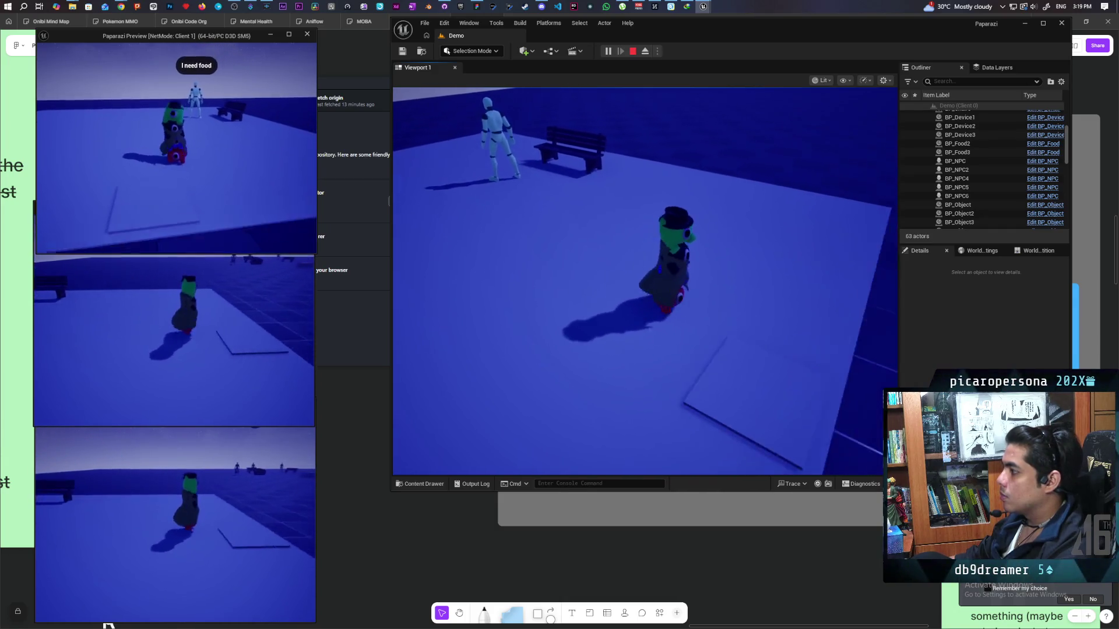
key("d")
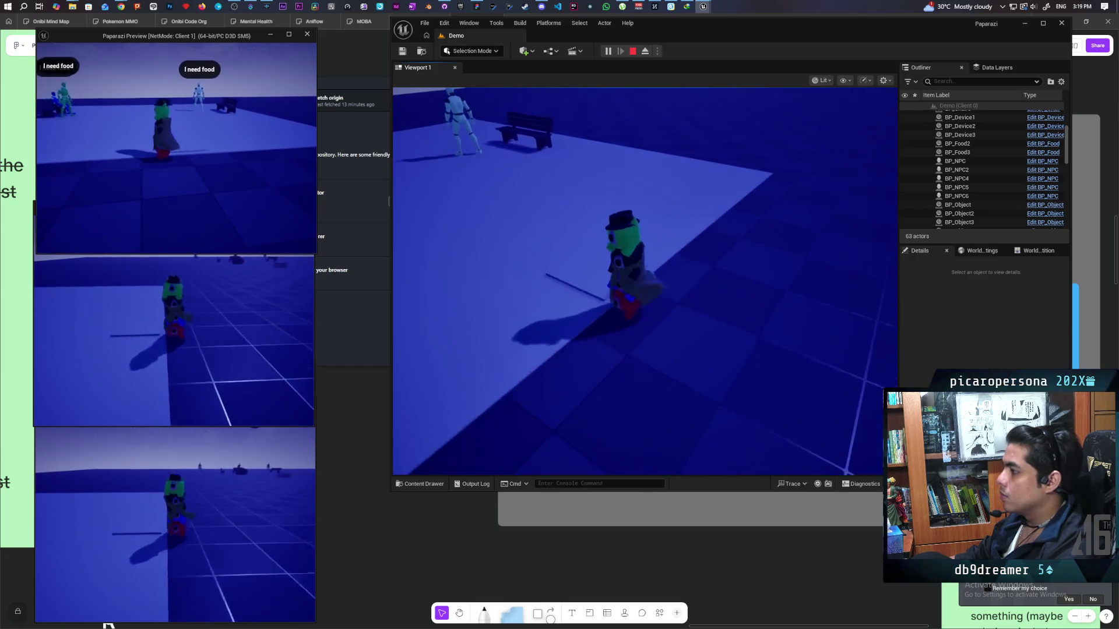
key("a")
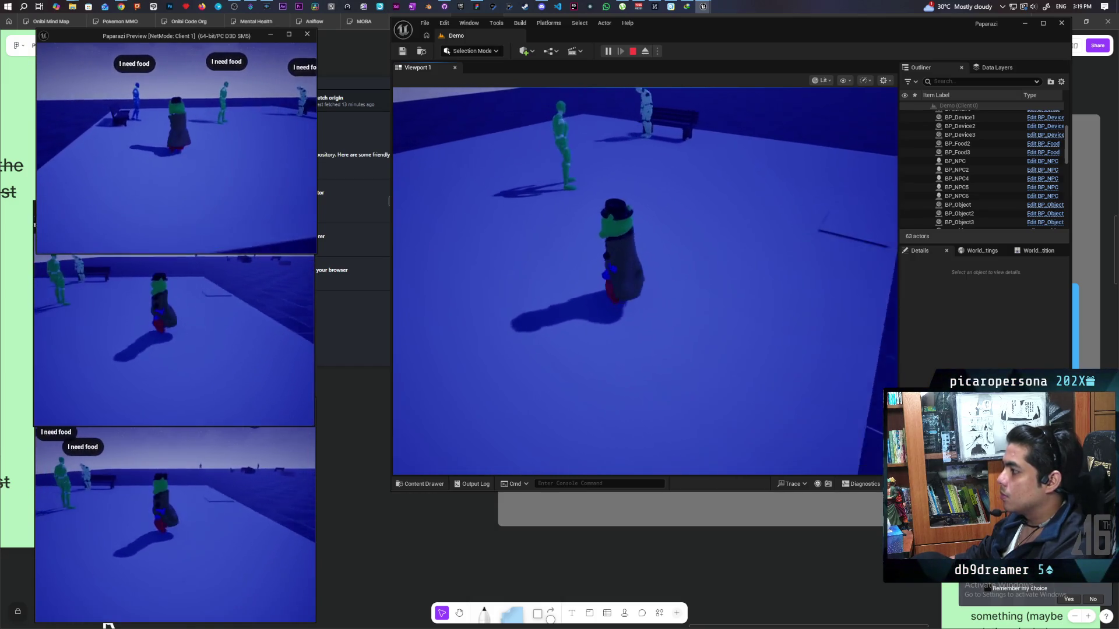
key("d")
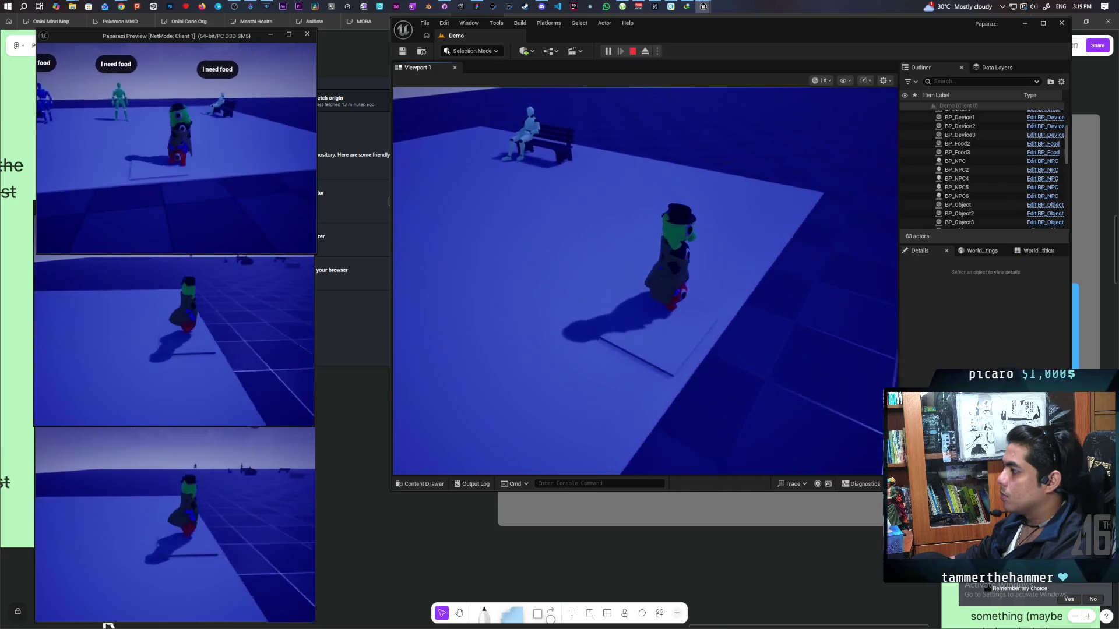
key("a")
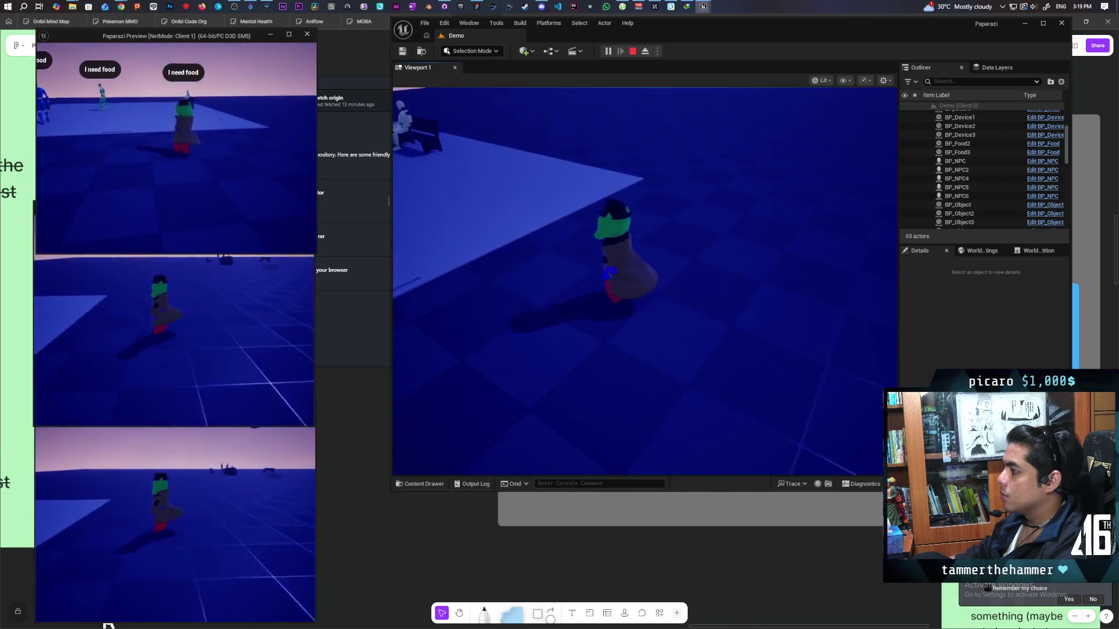
key("d")
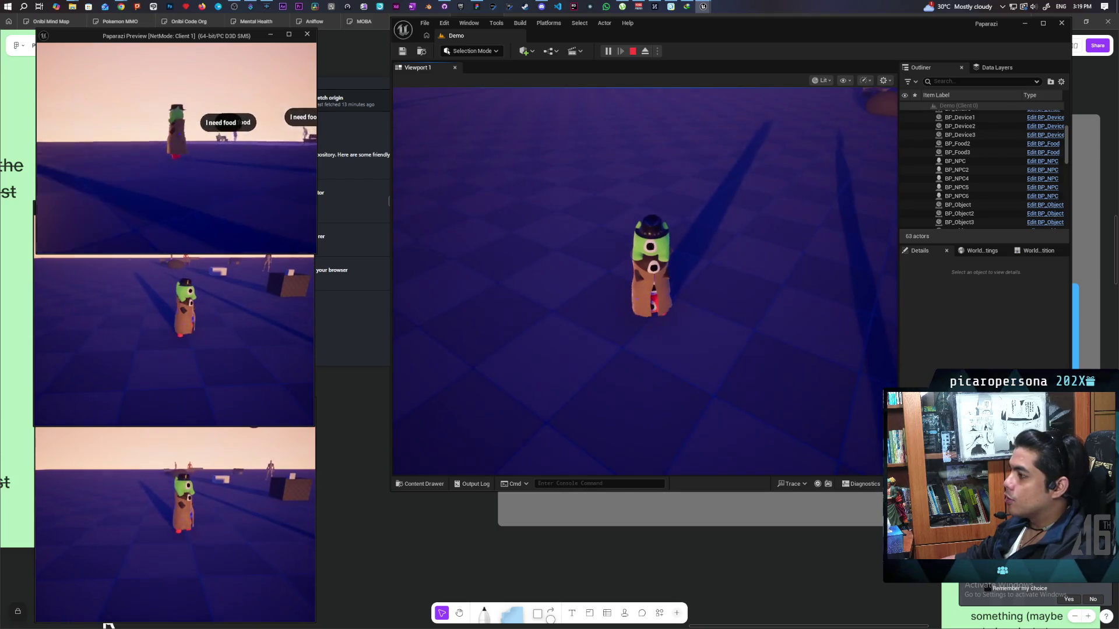
Walk the player back onto the white bench platform and recapture the mouse in Viewport 1.
key("a")
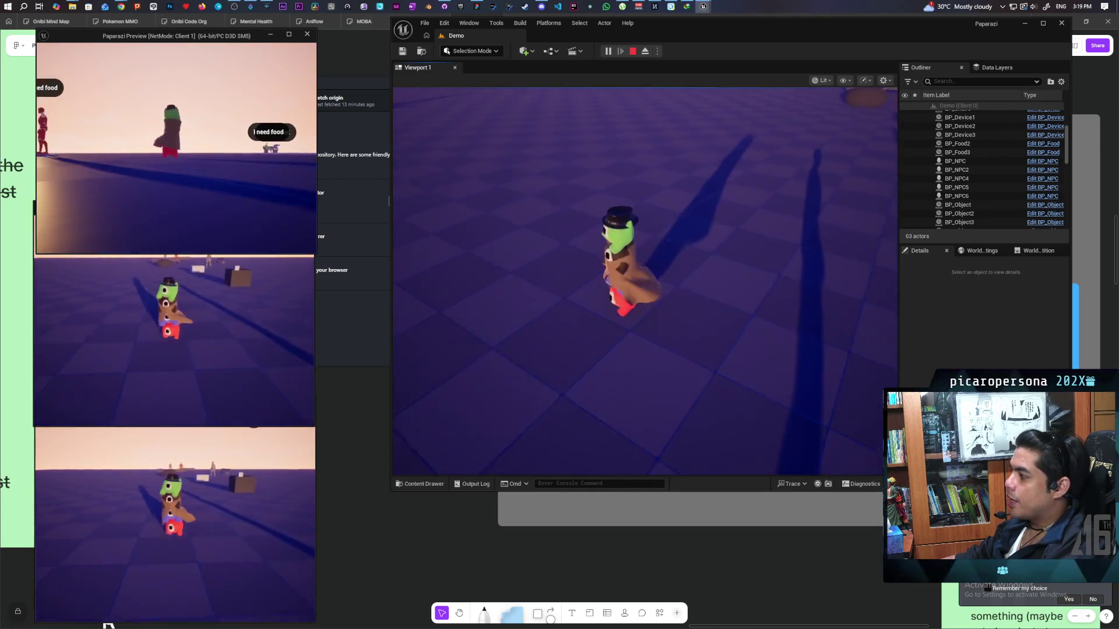
key("w")
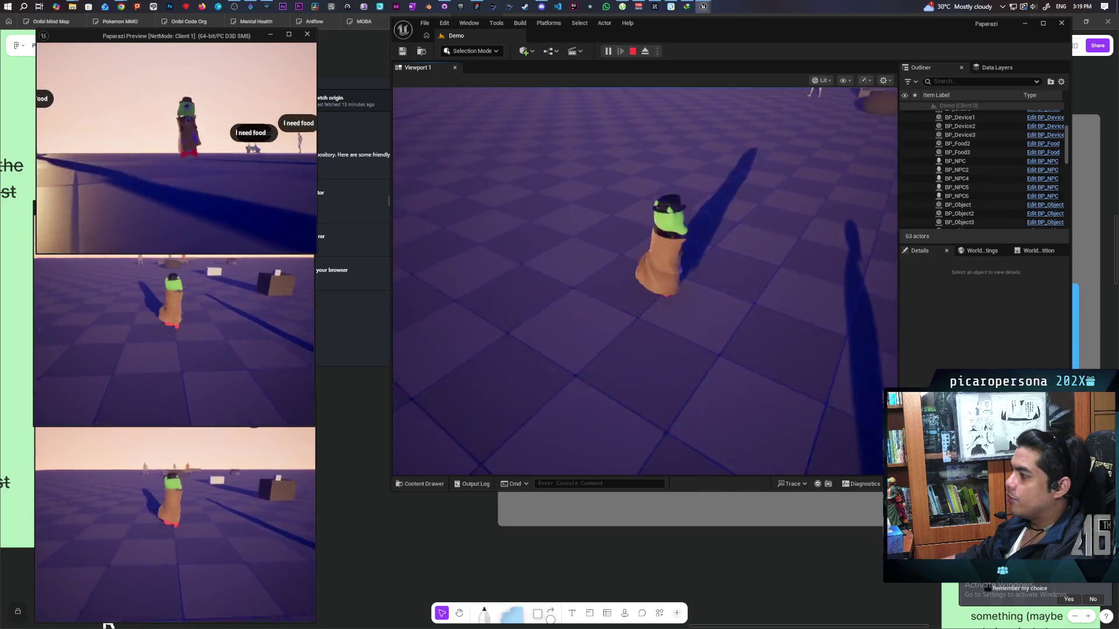
key("s")
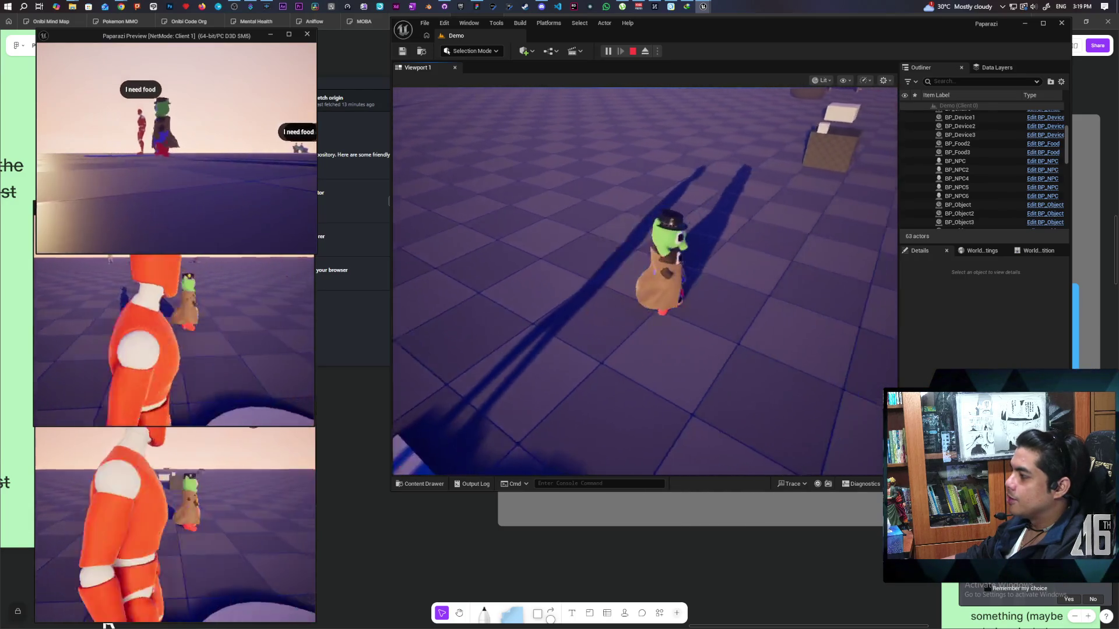
key("s")
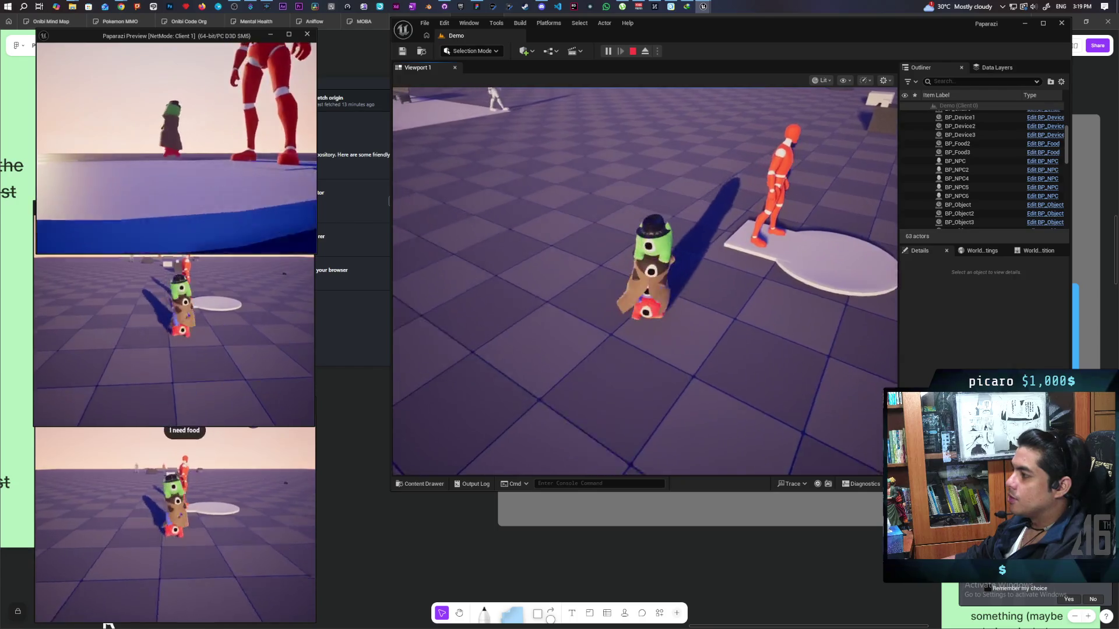
key("s")
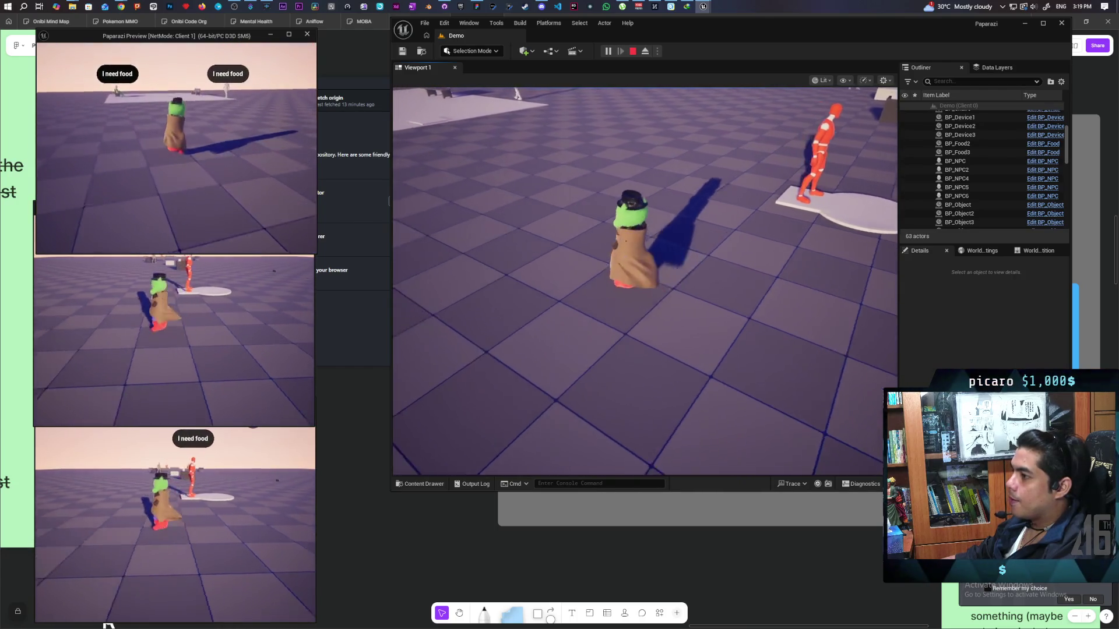
key("s")
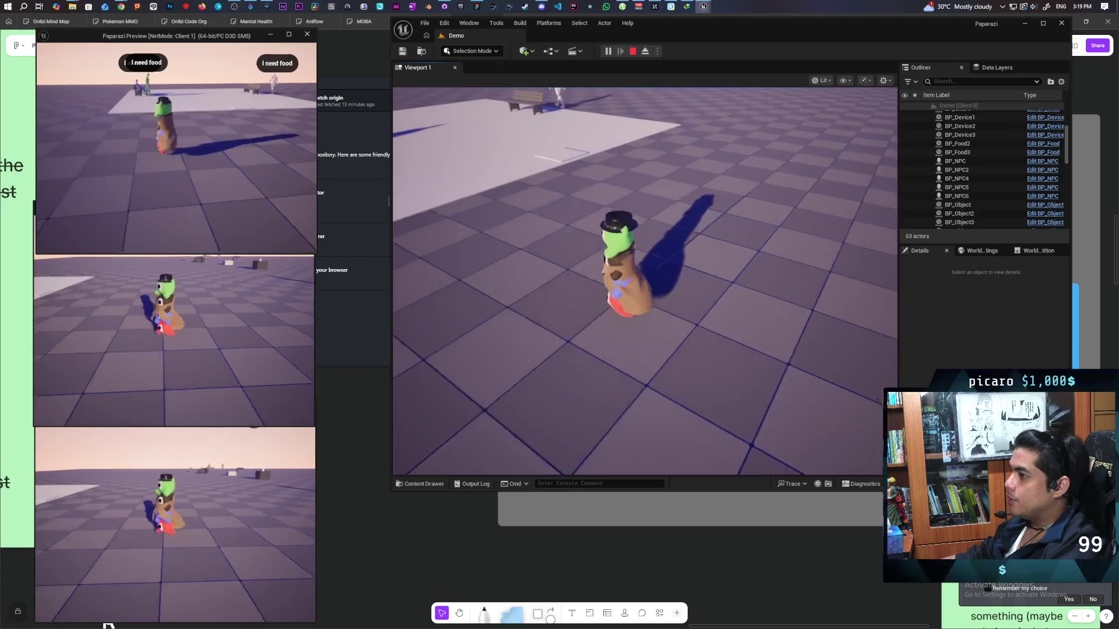
key("s")
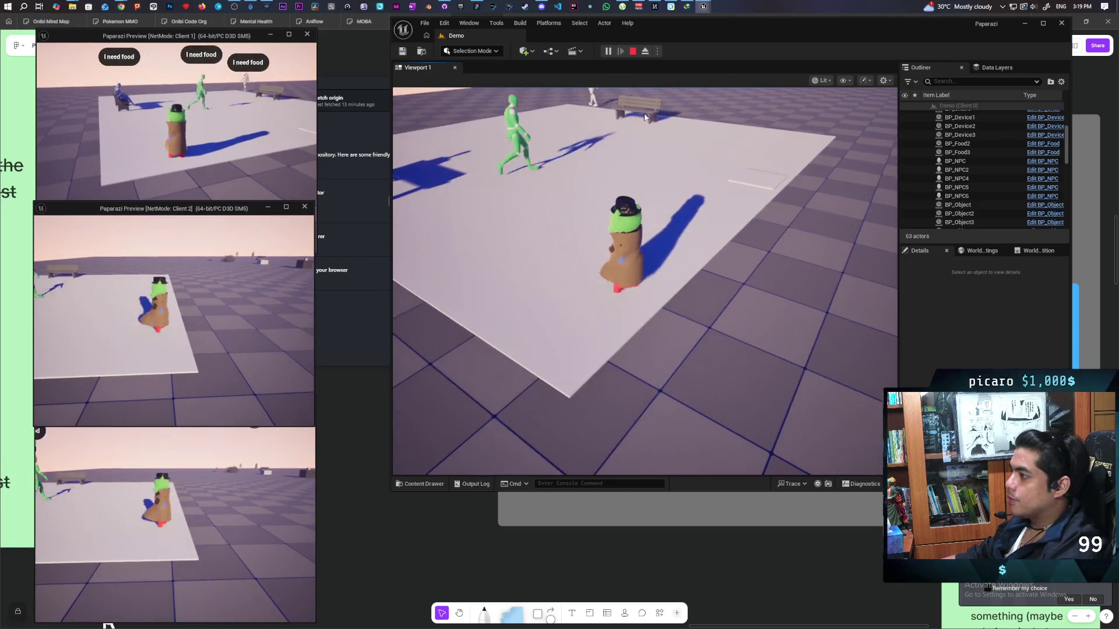
left_click(639, 117)
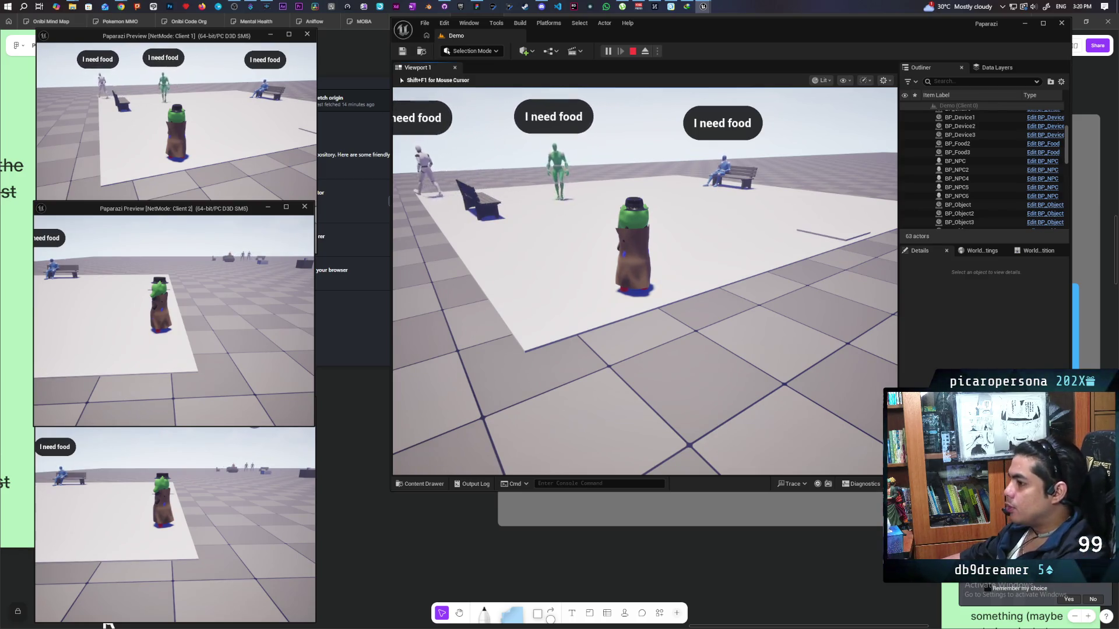
Focus the Client 1 window and keep playing toward the red NPC's blue disk.
left_click(233, 117)
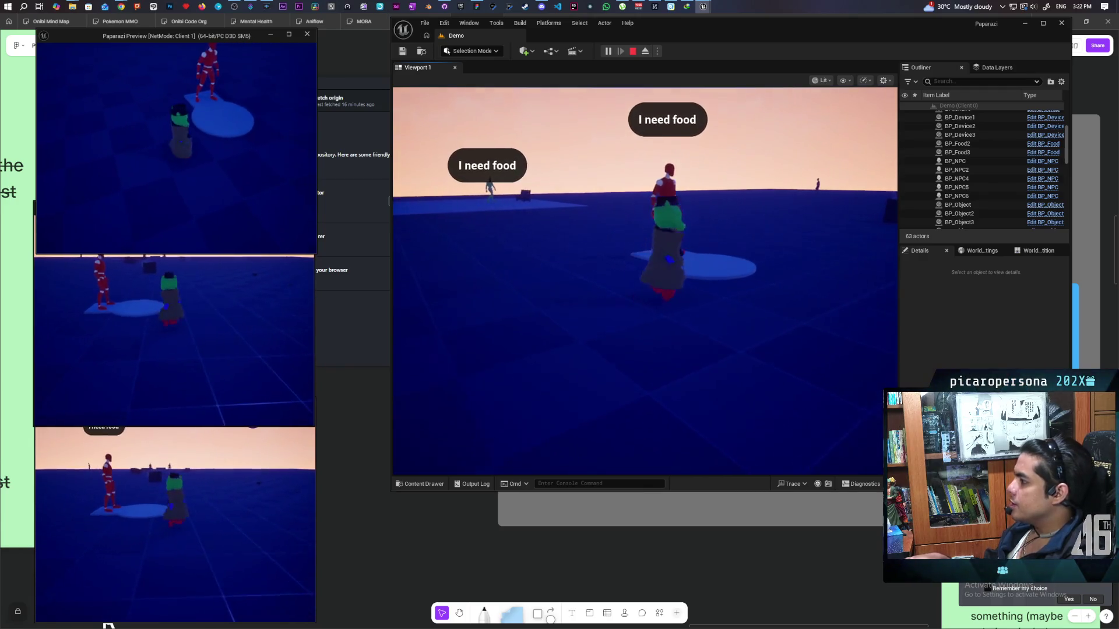
Raise the Client 2 preview window and walk its player to the bell's Ring Bell prompt.
left_click(227, 209)
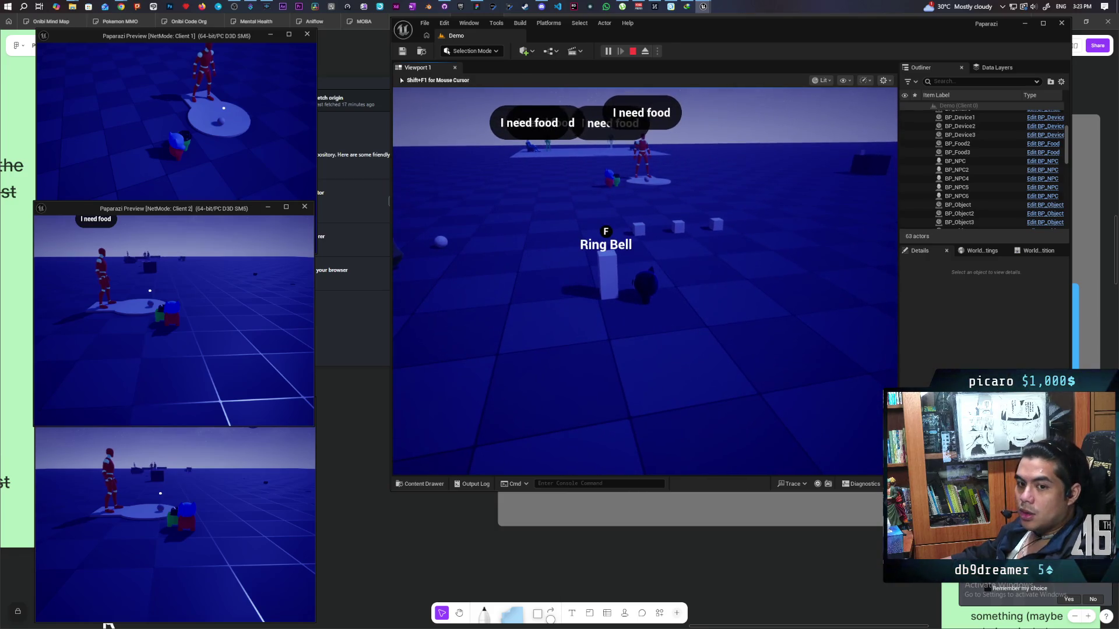
Switch between the Client 2 and 3 windows and ring the bell, showing 'Server: Request Completed'.
key("f")
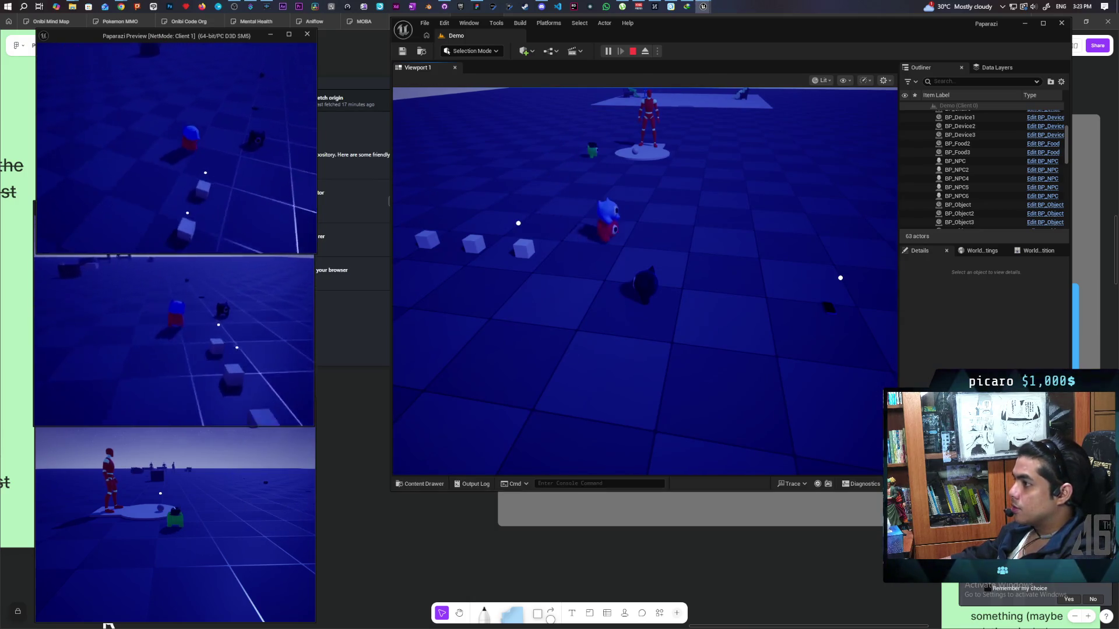
key("shift+F1")
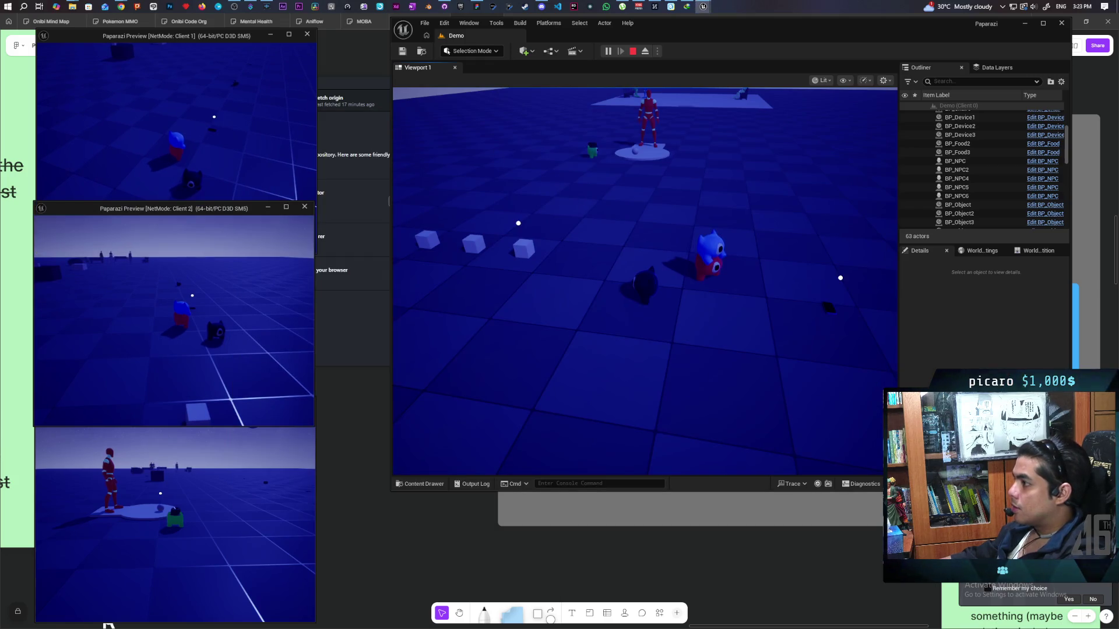
left_click(215, 487)
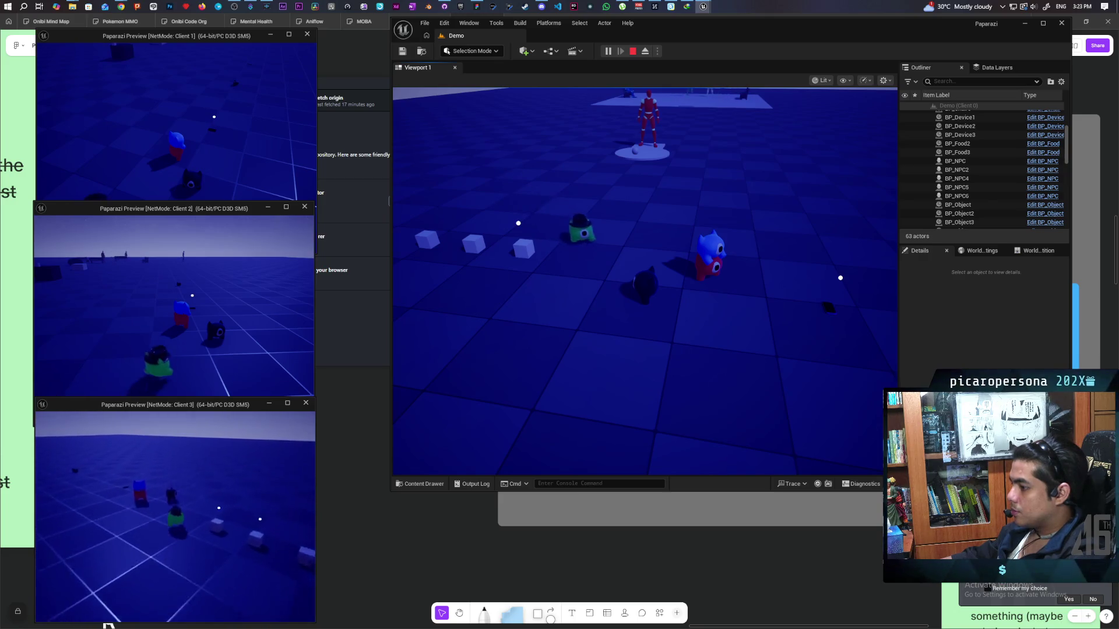
key("shift+F1")
left_click(603, 309)
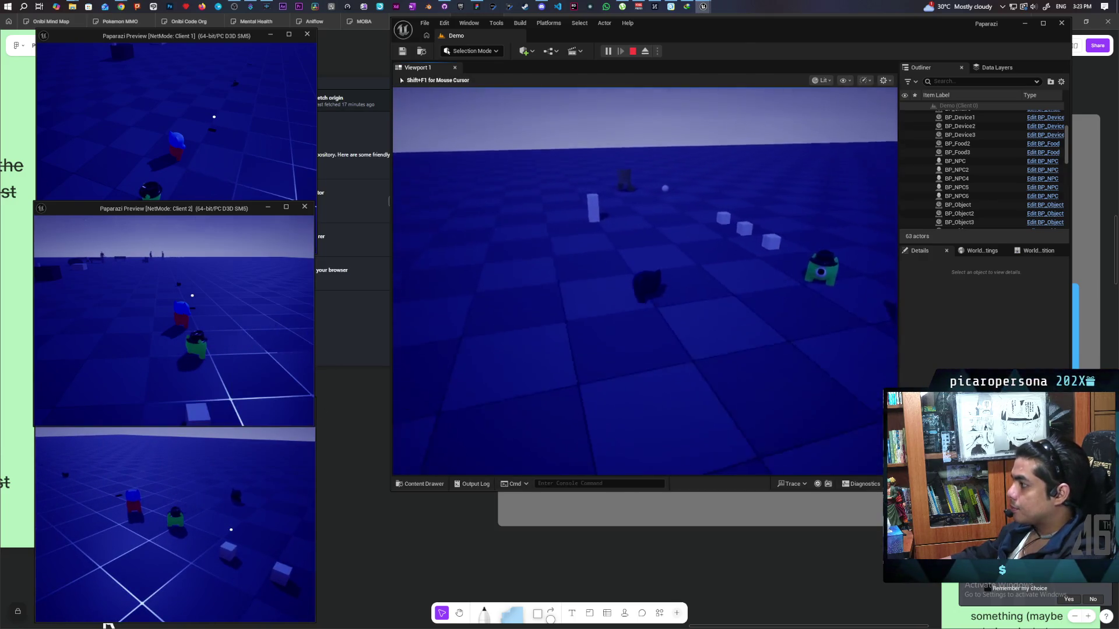
key("w")
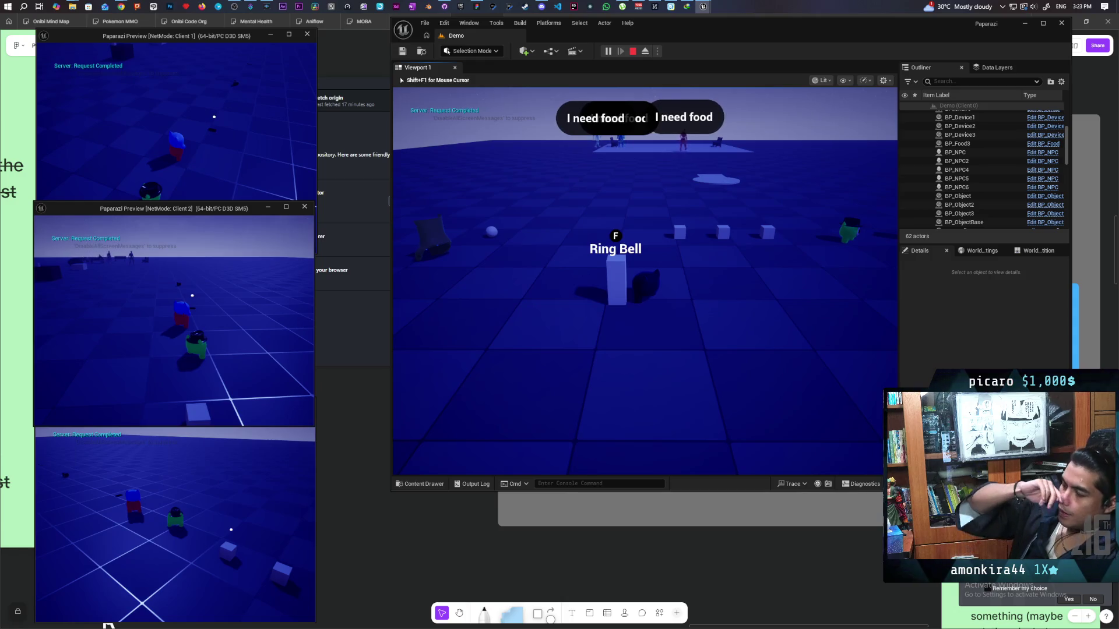
Walk the black character up to a white box and pick it up with F.
mouse_move(400, 77)
mouse_move(645, 280)
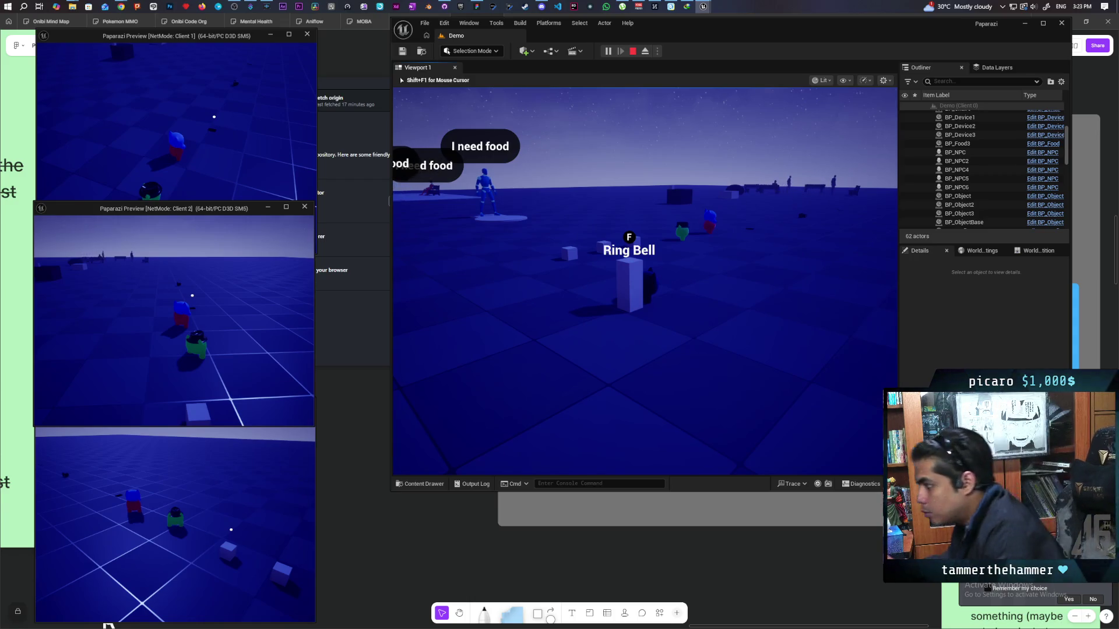
key("w")
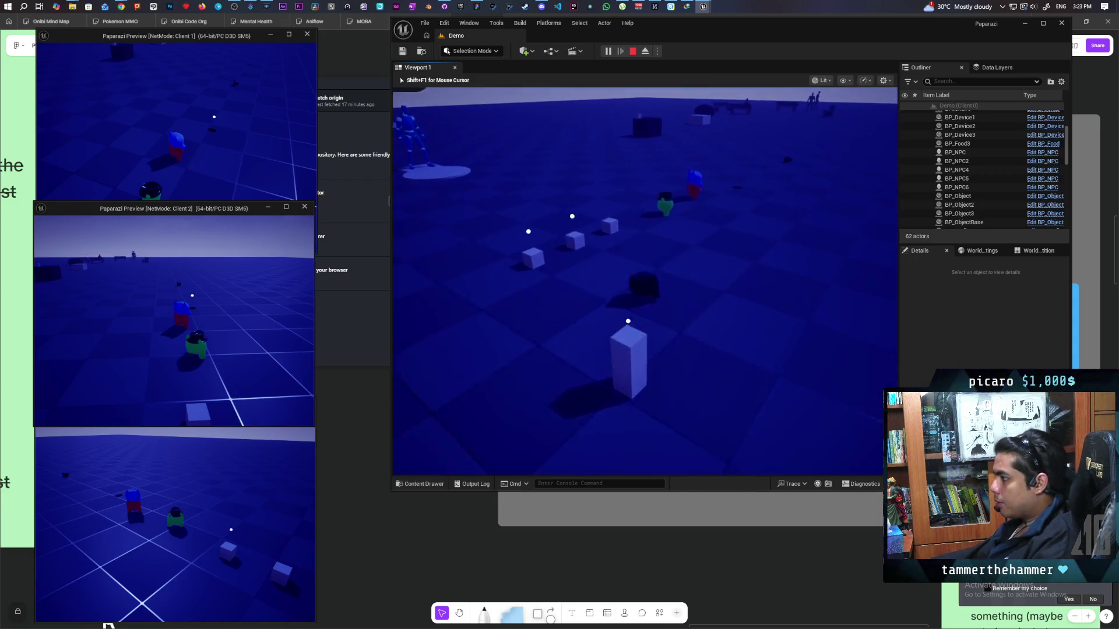
key("w")
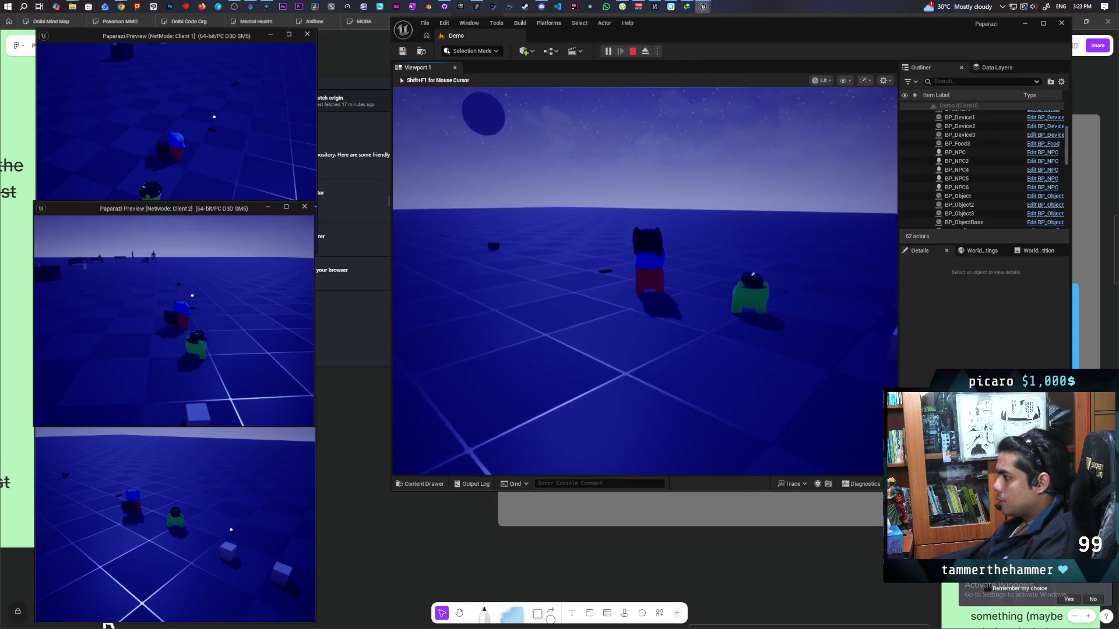
key("d")
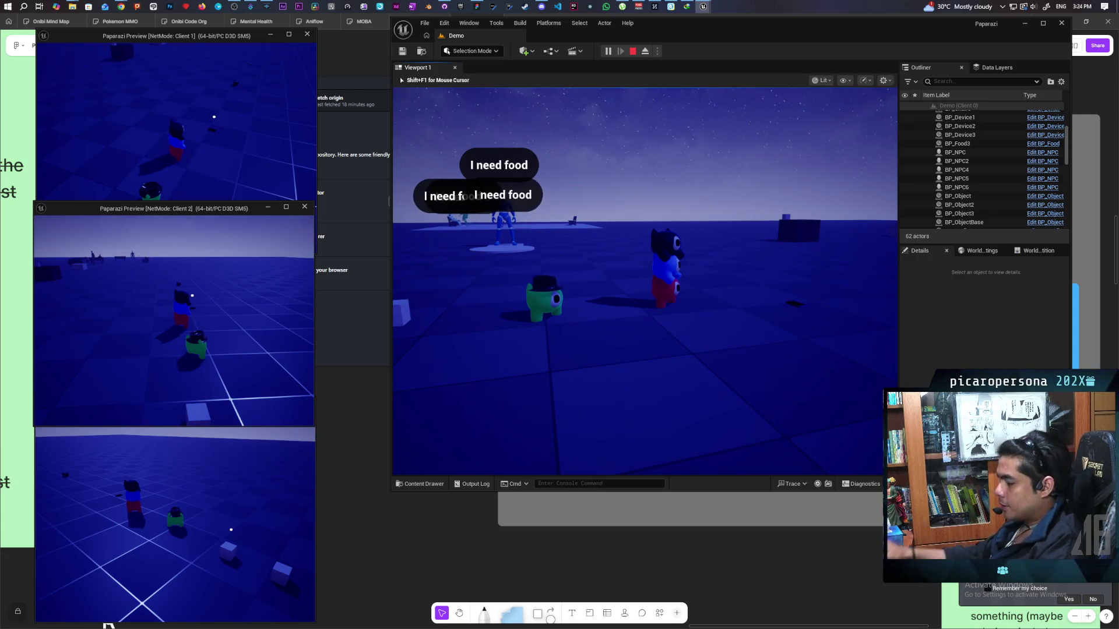
key("w")
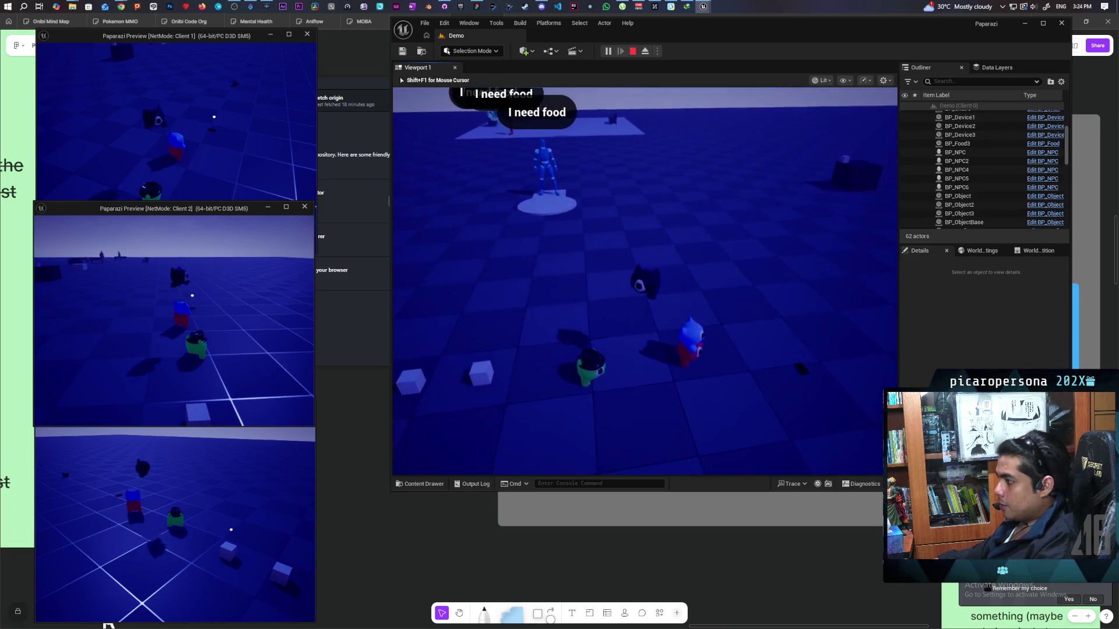
key("w")
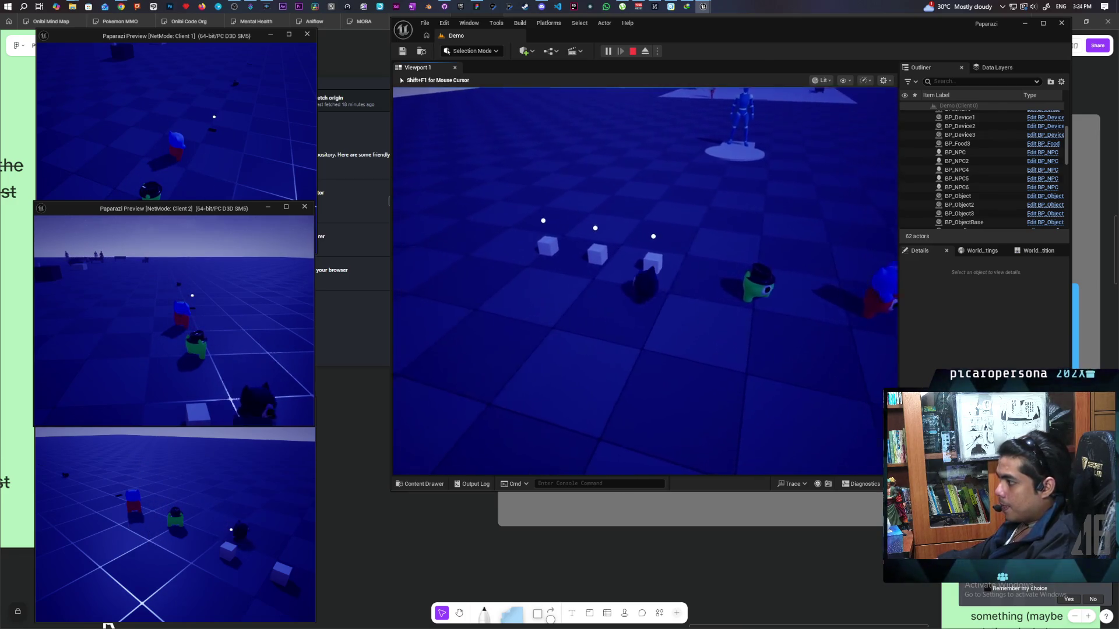
key("f")
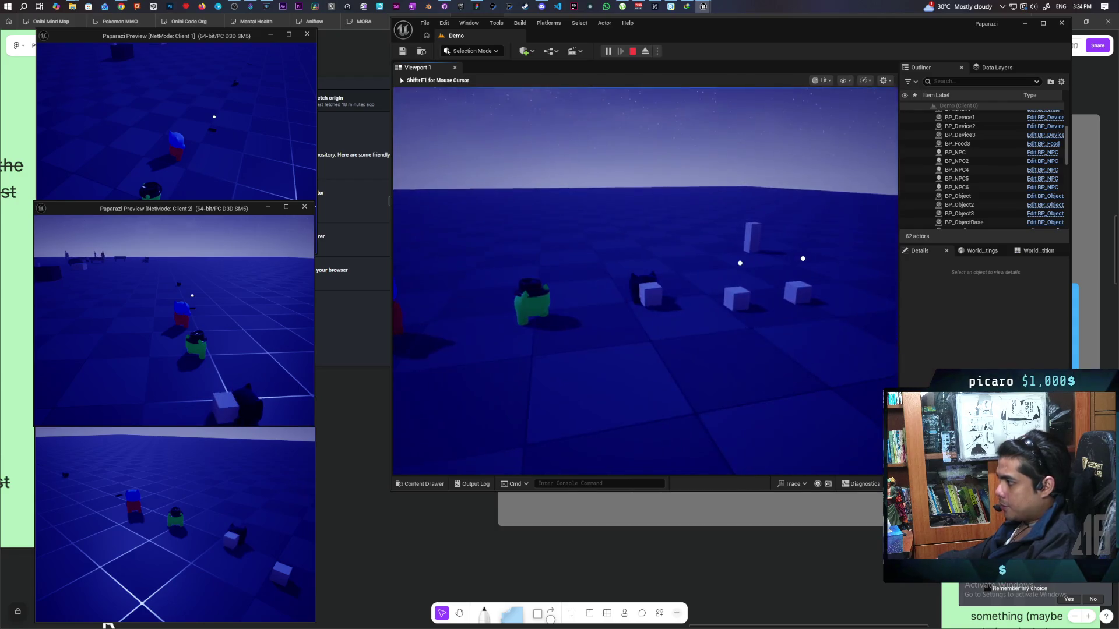
Walk past the cubes and turn around toward the NPC platform.
key("w")
key("w")
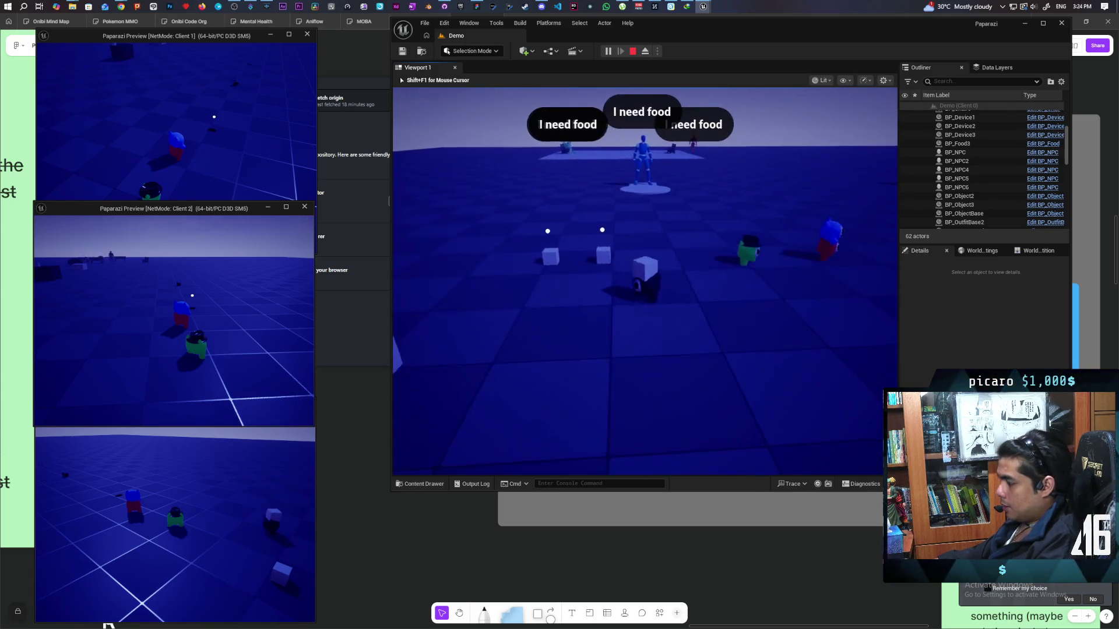
key("w")
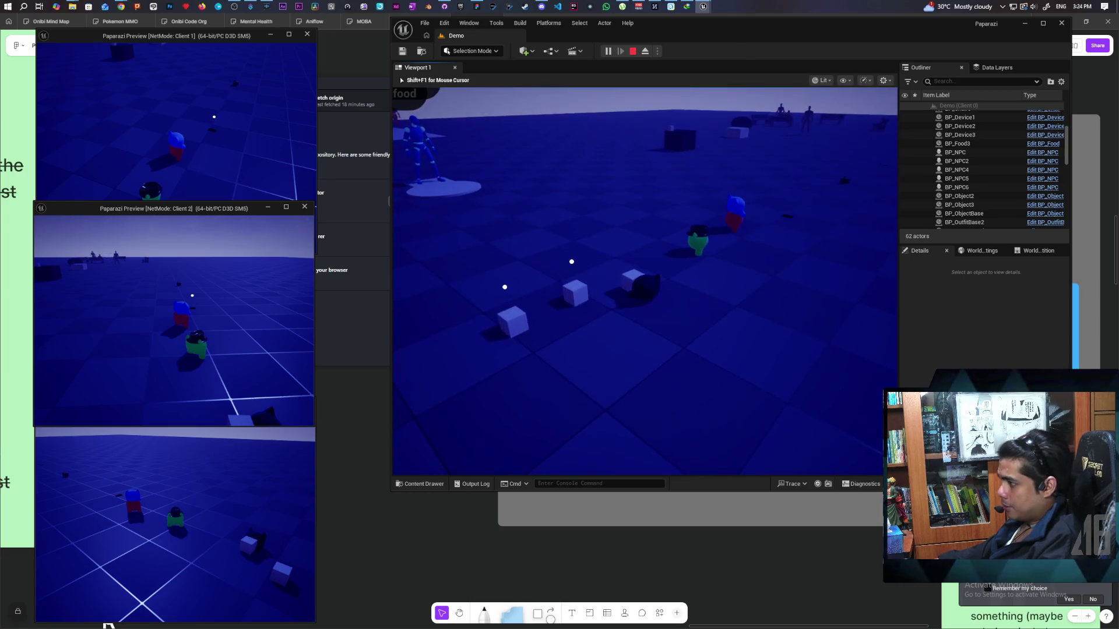
key("d")
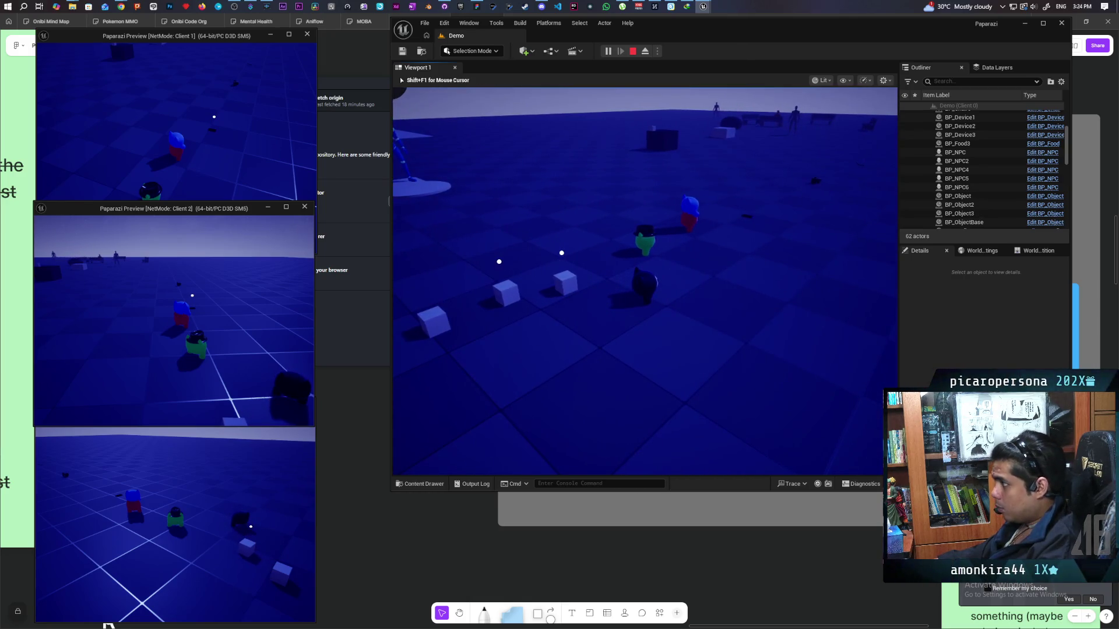
key("a")
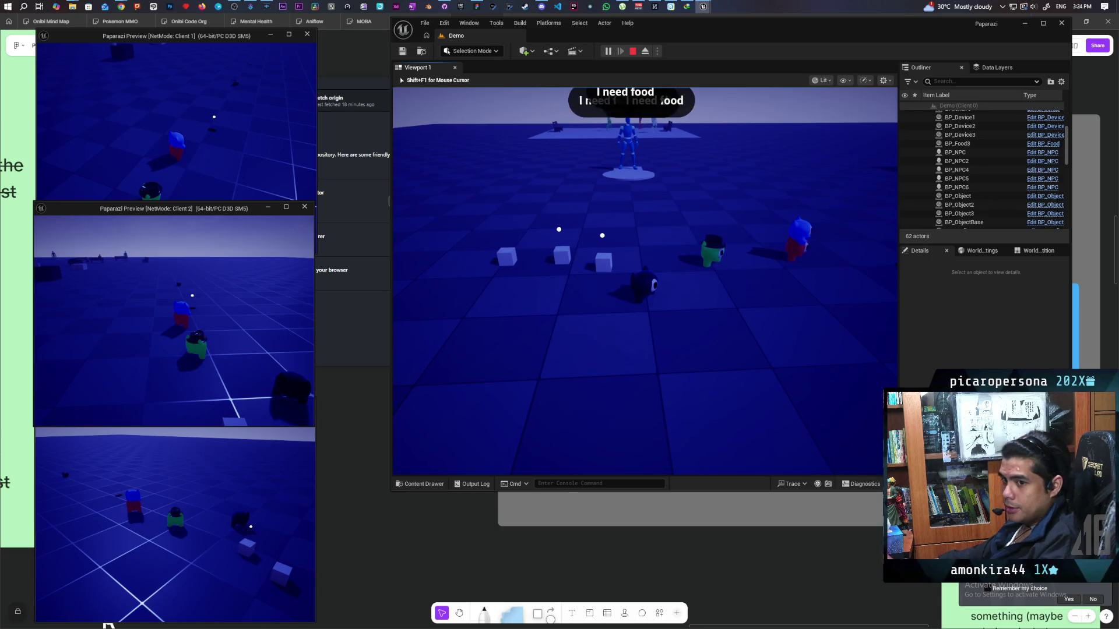
key("a")
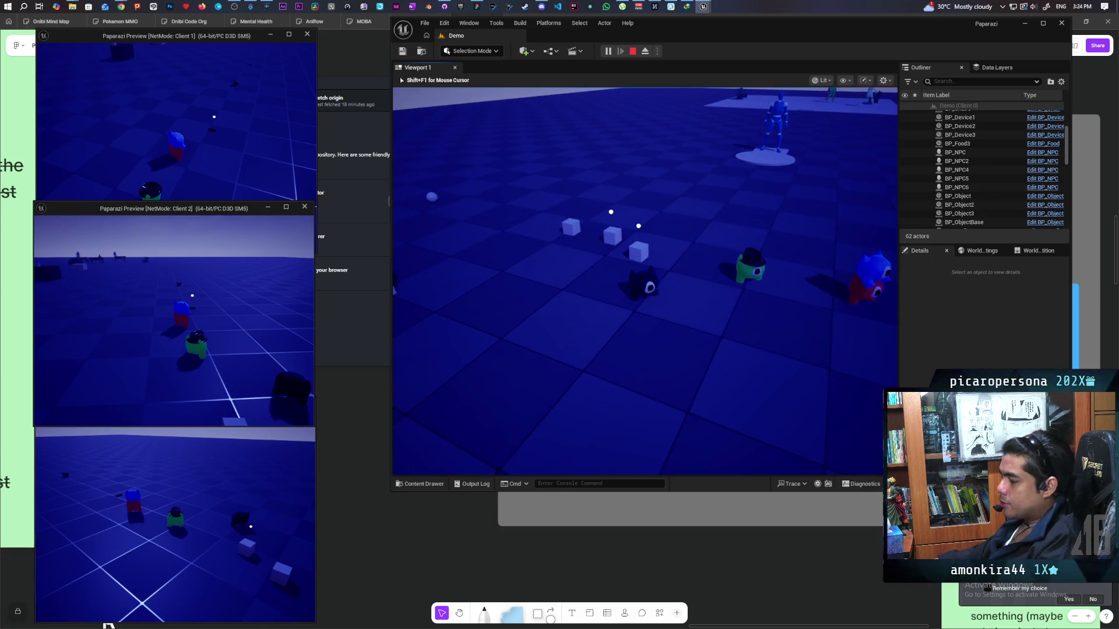
key("a")
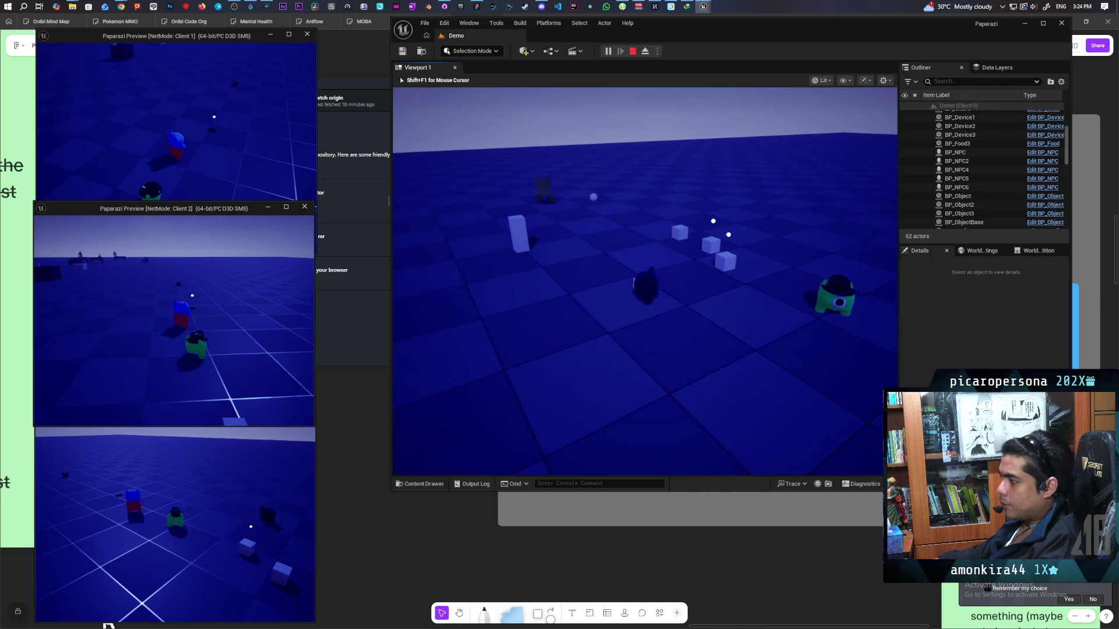
key("a")
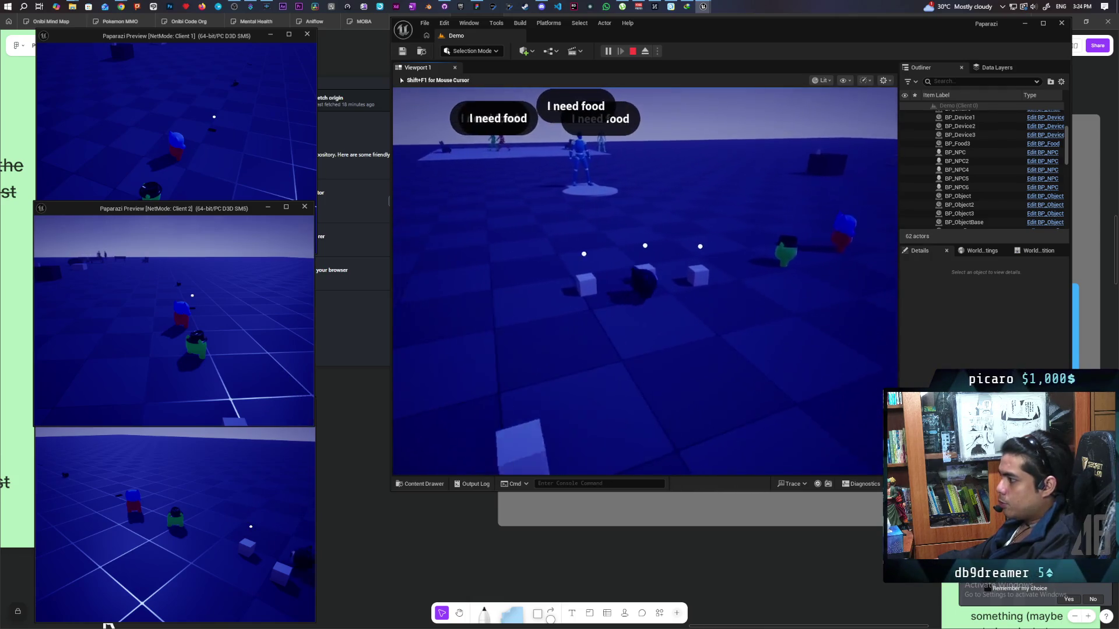
key("w")
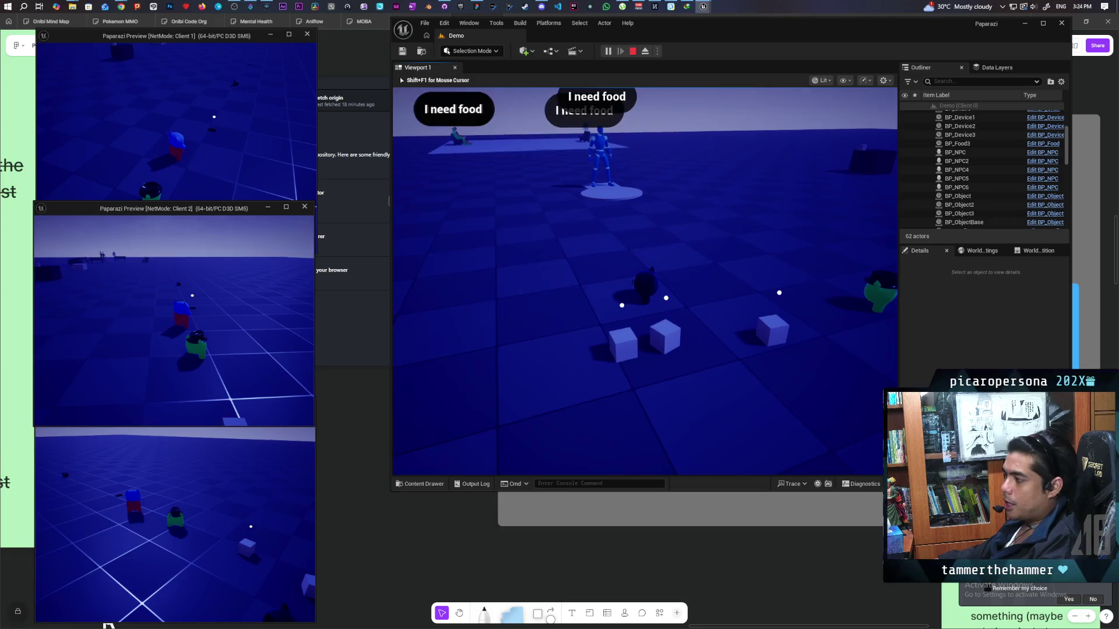
Back away from the cubes, approach one, then step back again.
key("s")
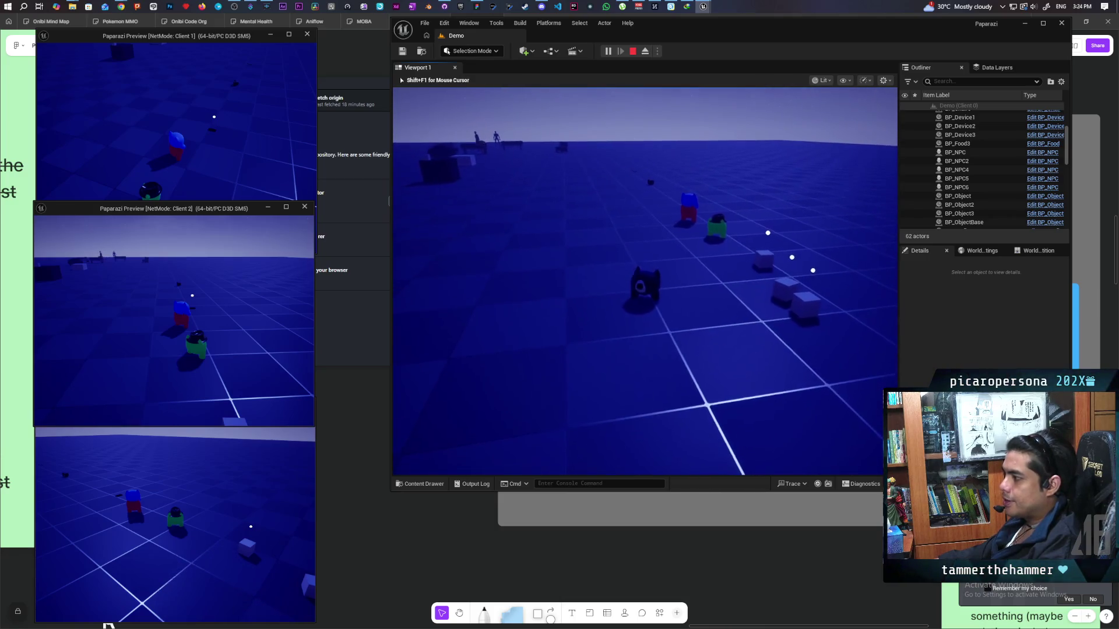
key("d")
key("s")
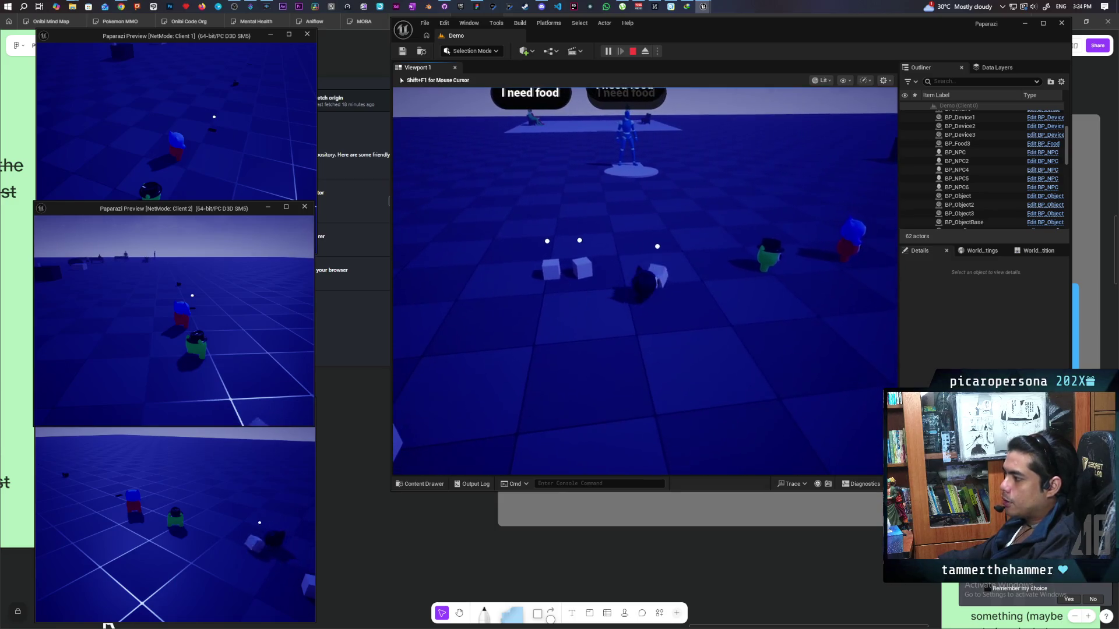
key("w")
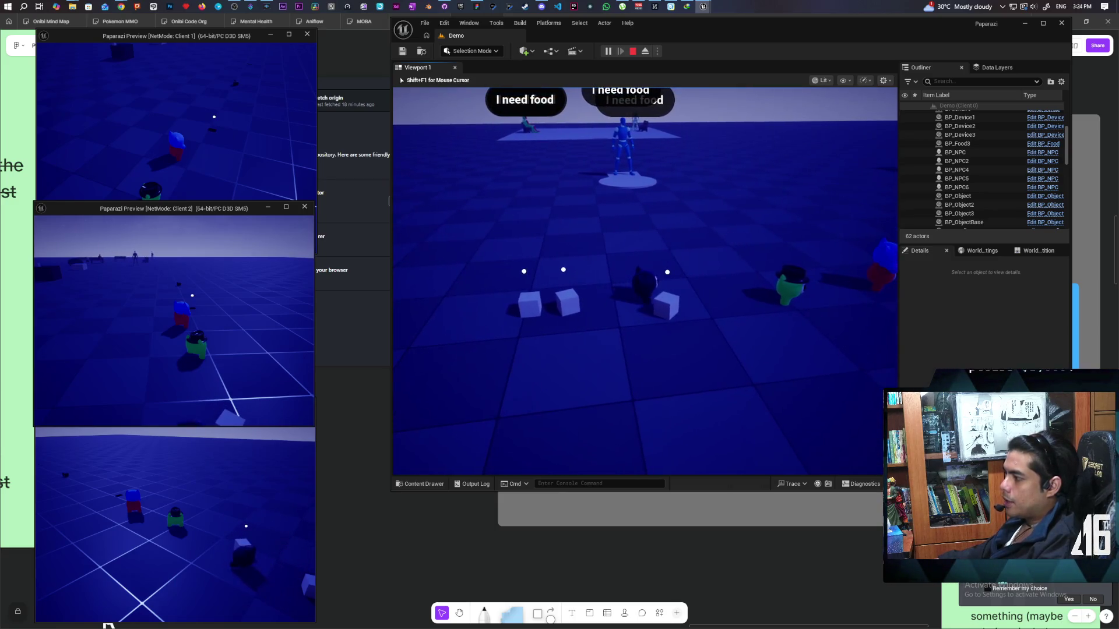
key("s")
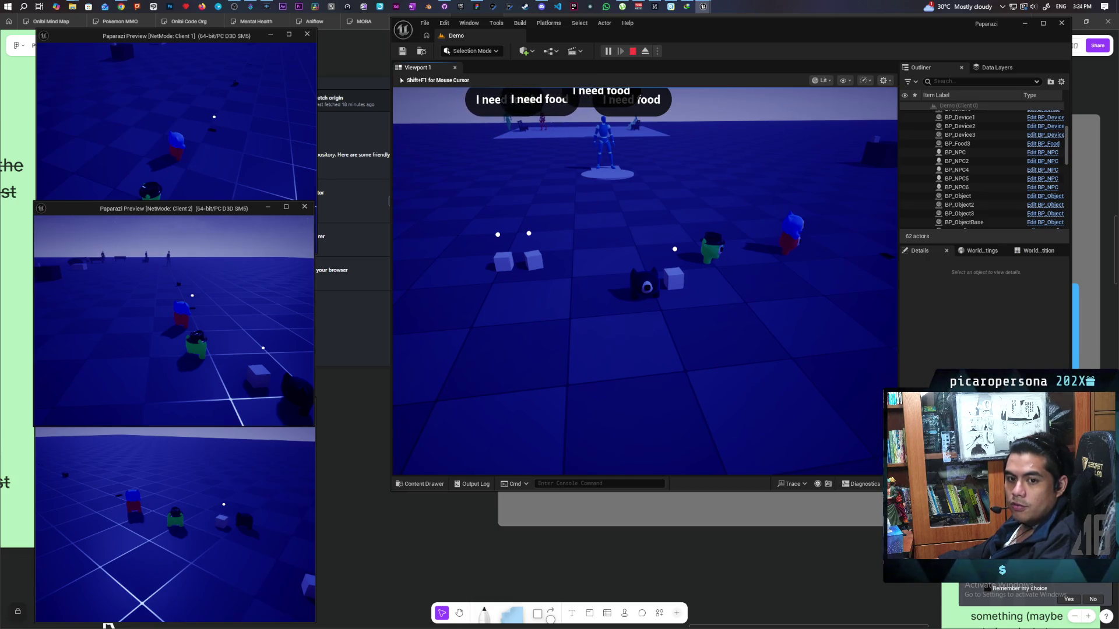
Walk around the benches and sphere toward the seated NPC and red NPC as dawn arrives.
key("w")
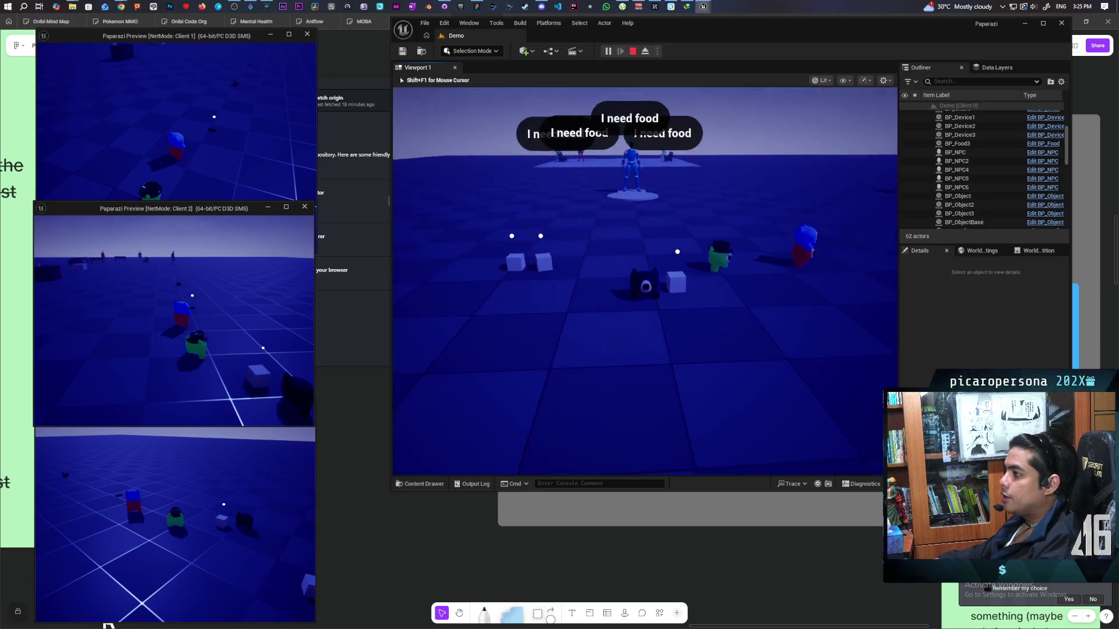
key("w")
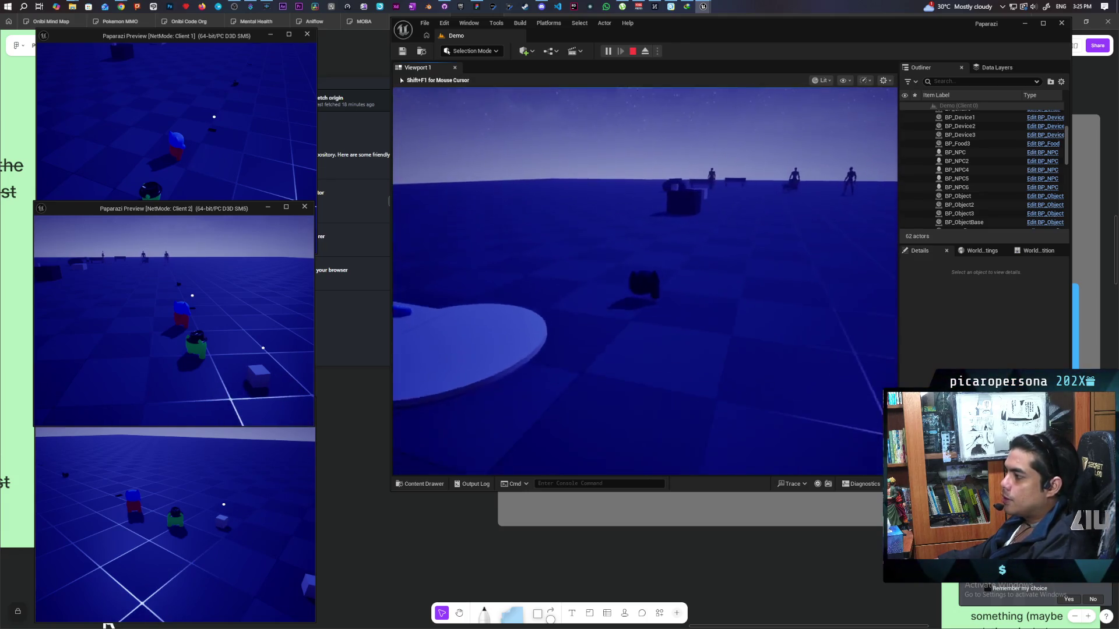
key("w")
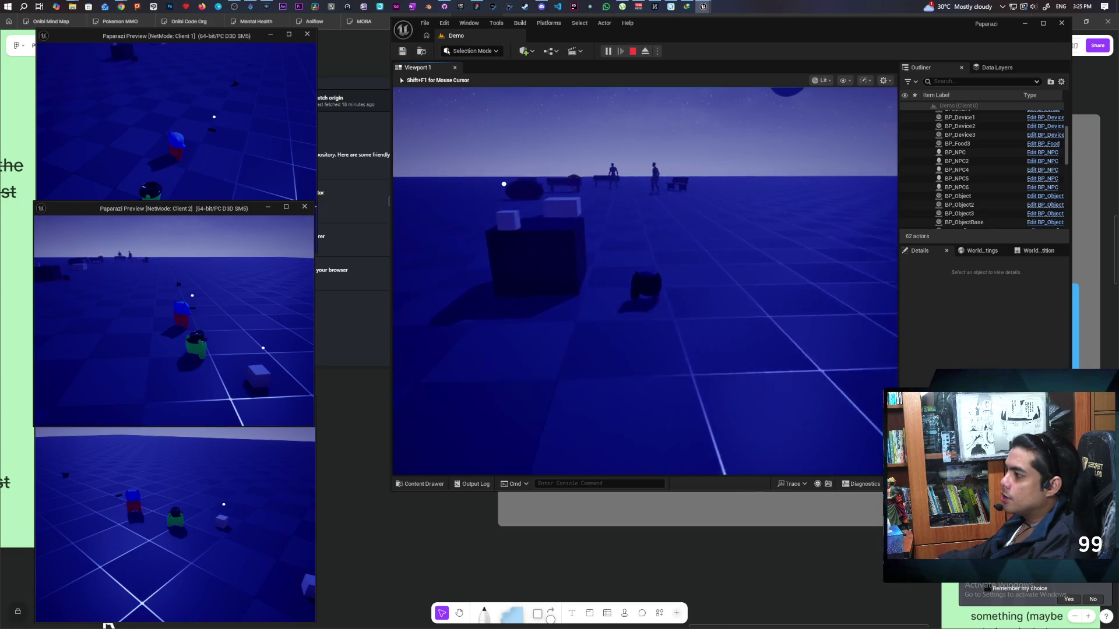
key("w")
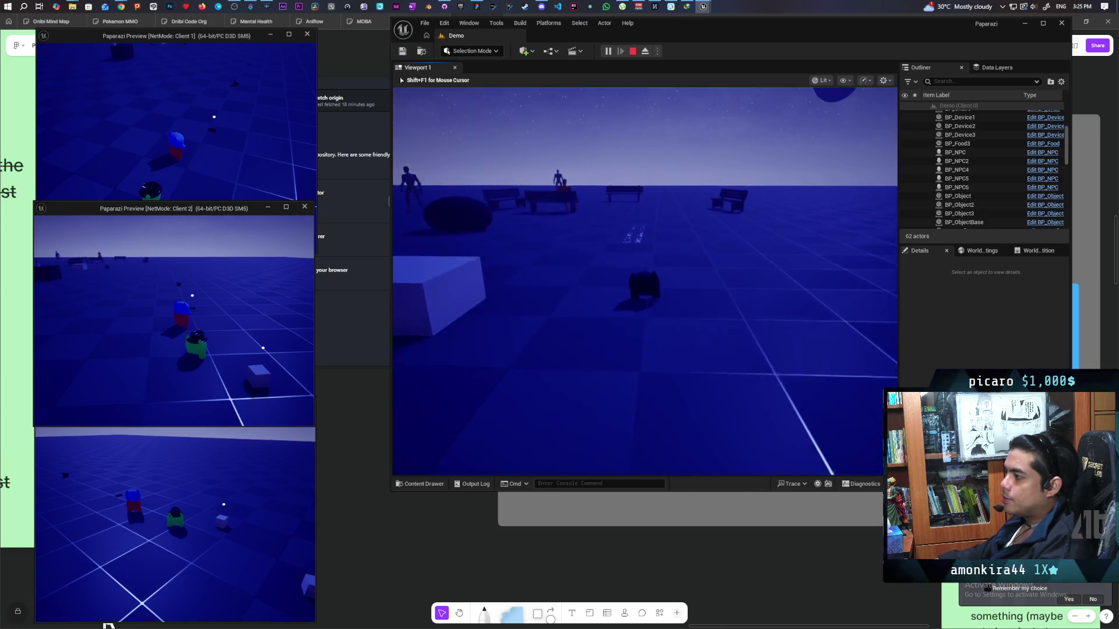
key("w")
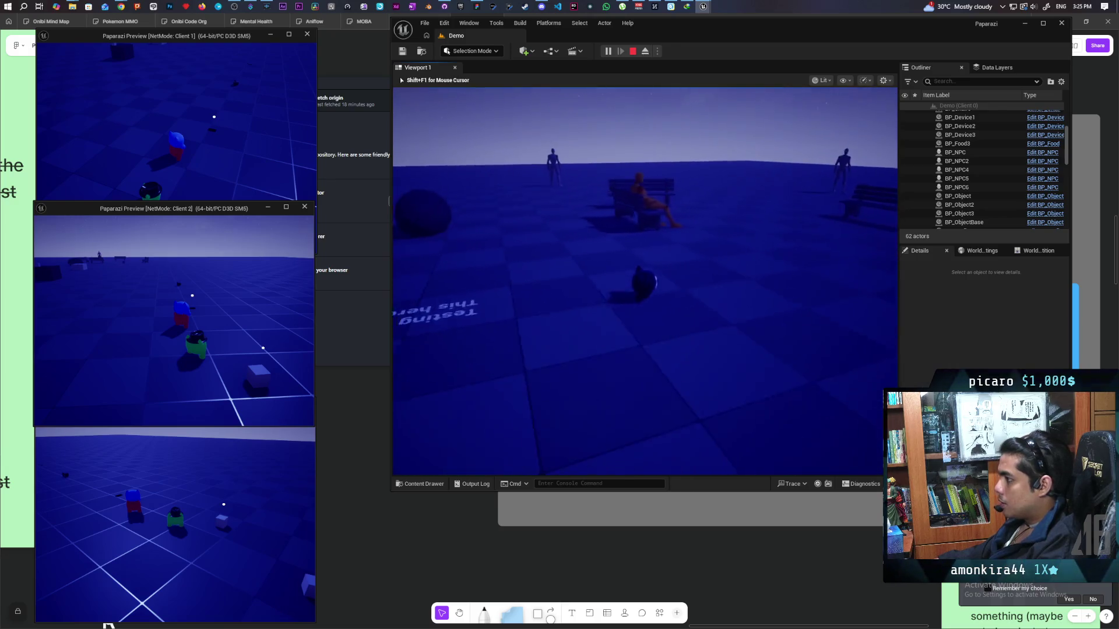
key("w")
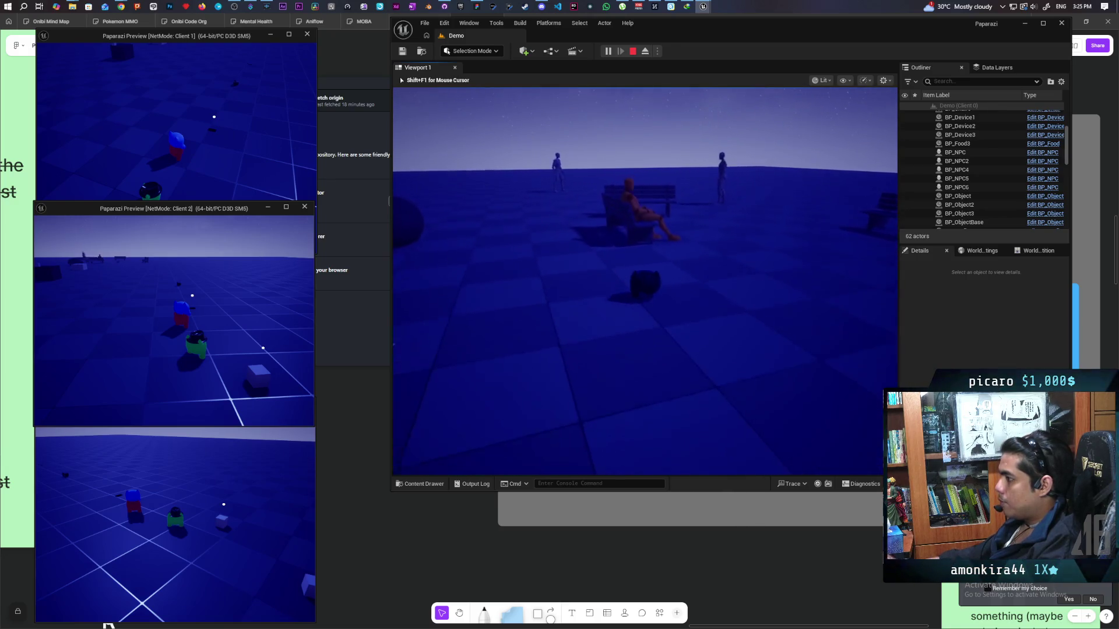
key("s")
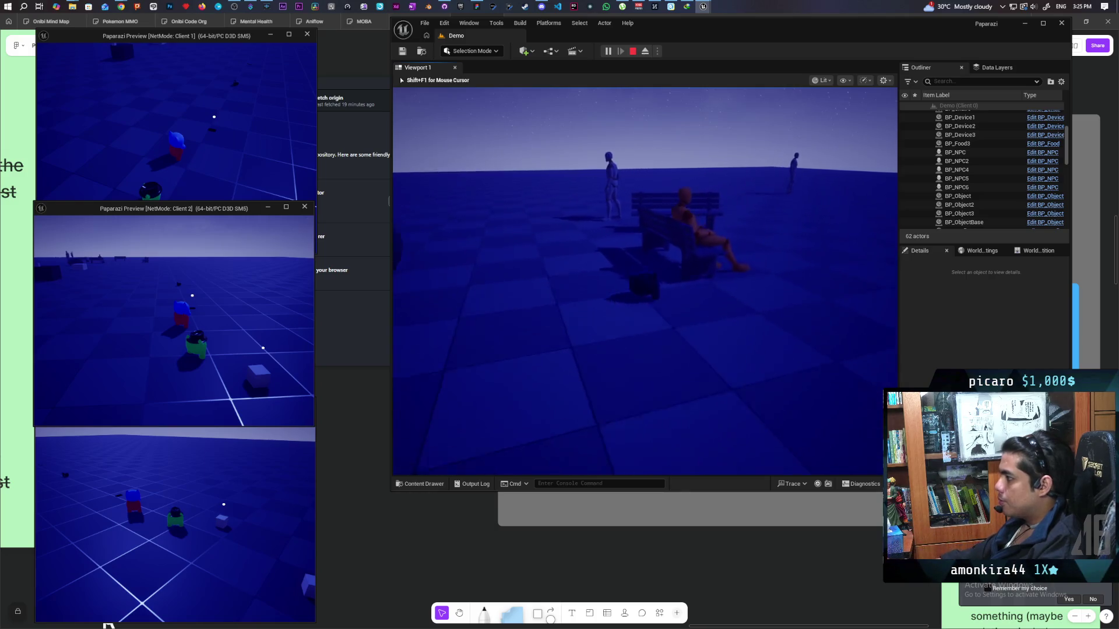
key("w")
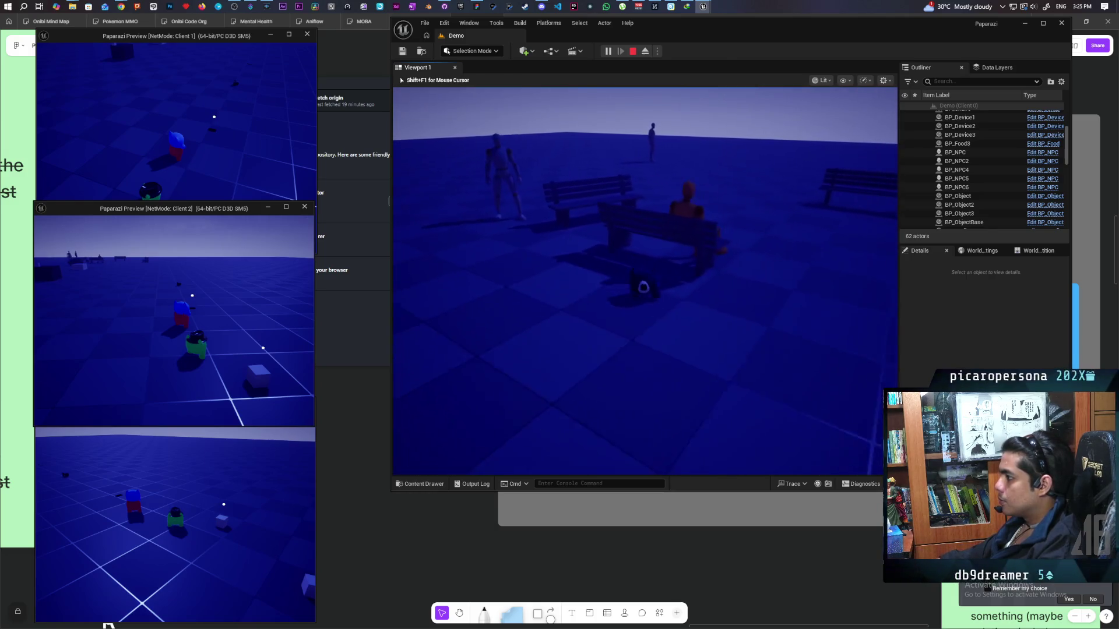
key("w")
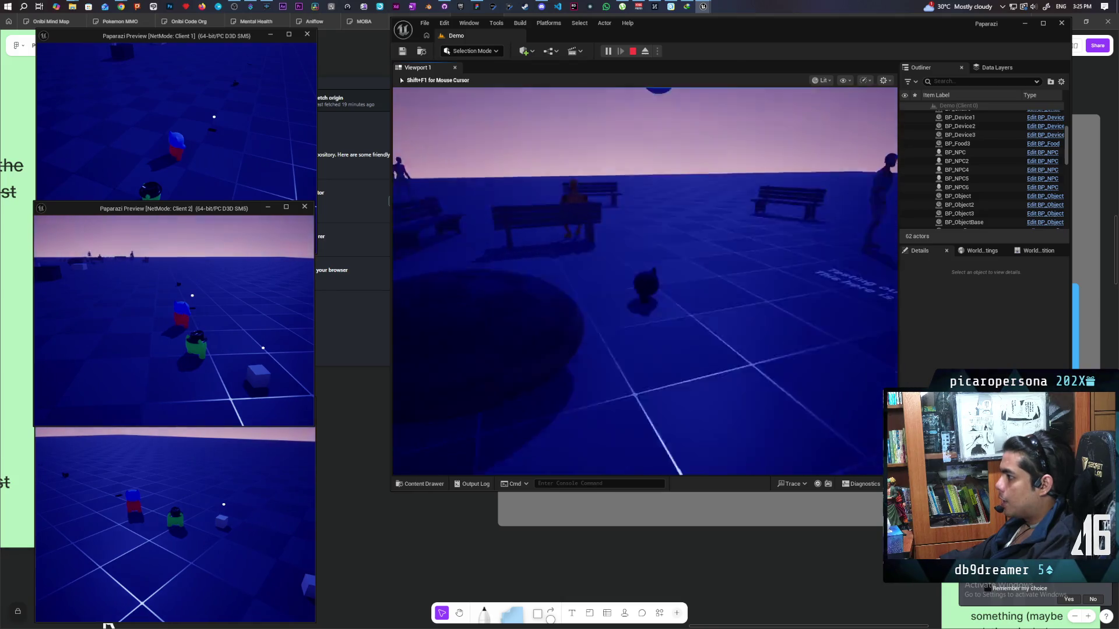
key("s")
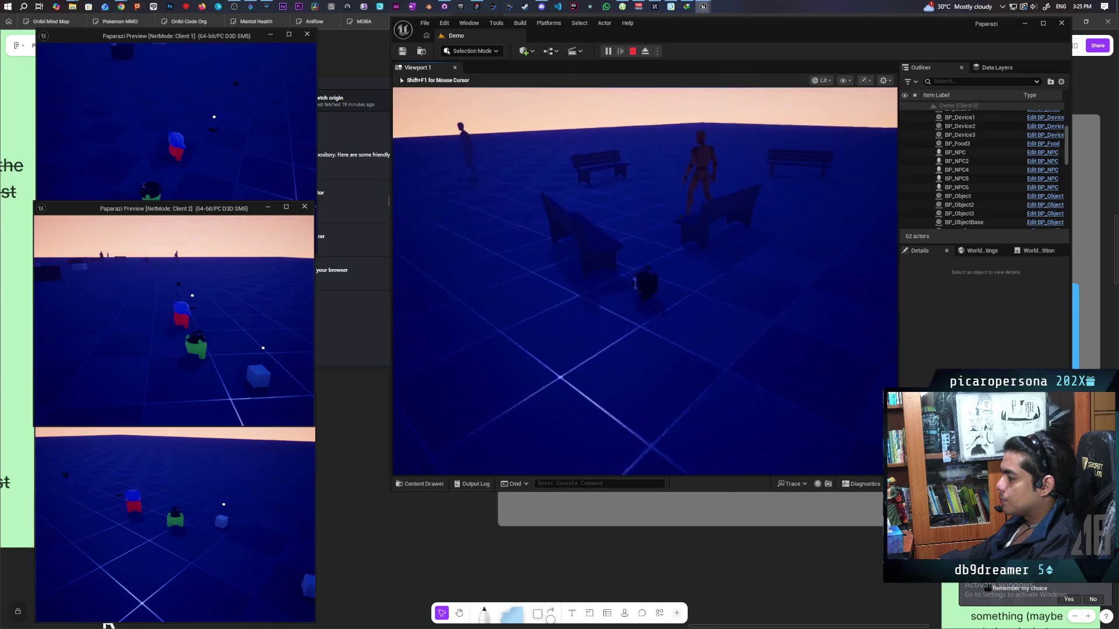
key("w")
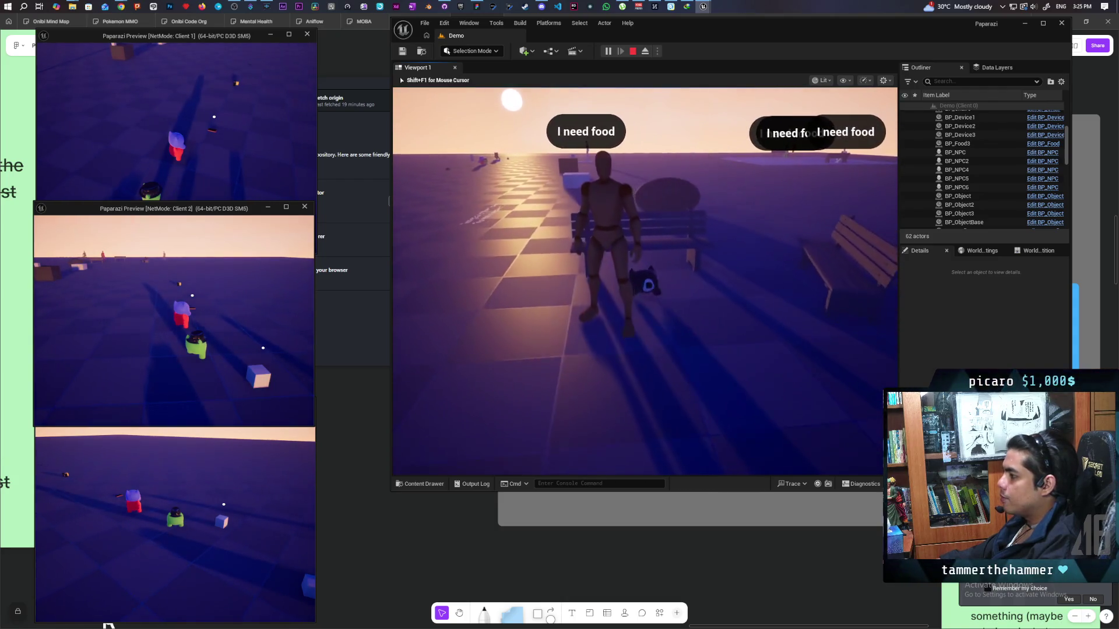
Walk toward the food-requesting NPCs at the bench, then circle past the dark cube.
key("w")
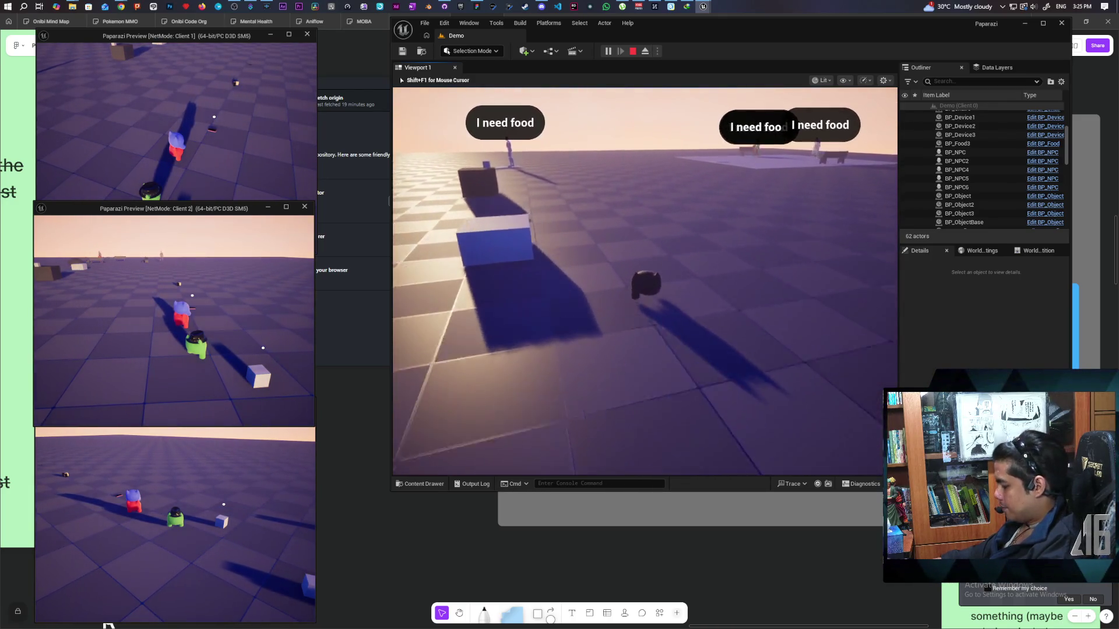
key("w")
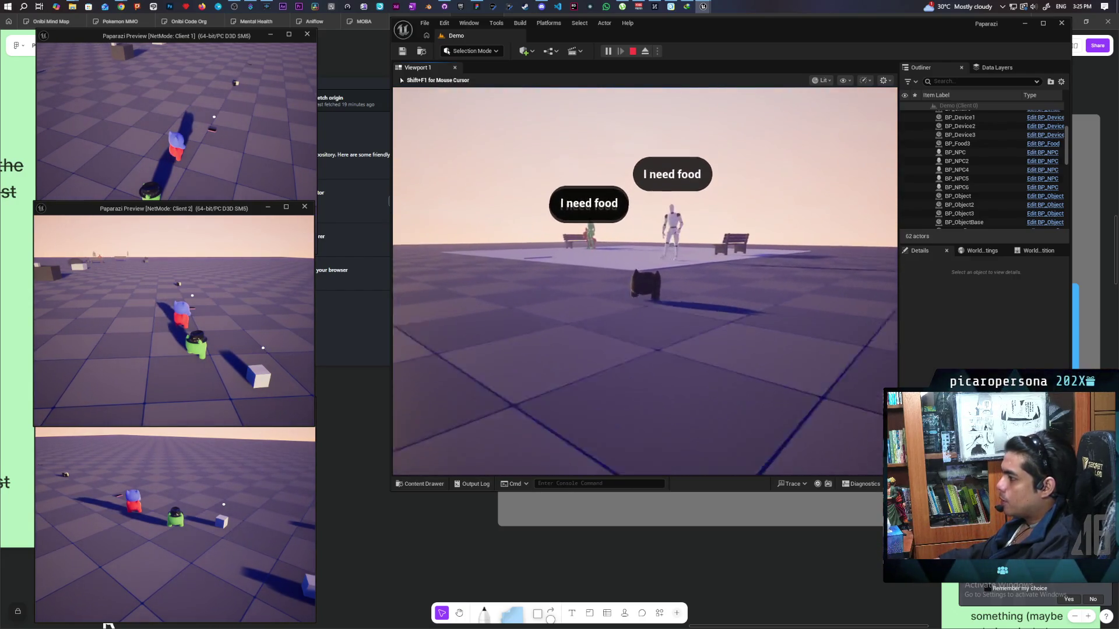
key("s")
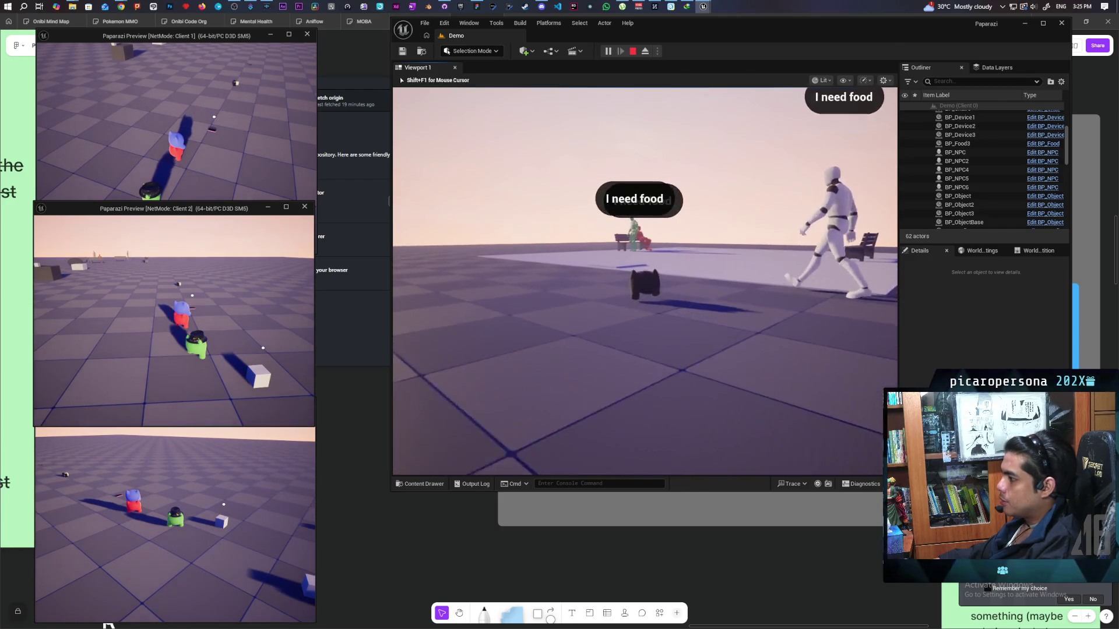
key("w")
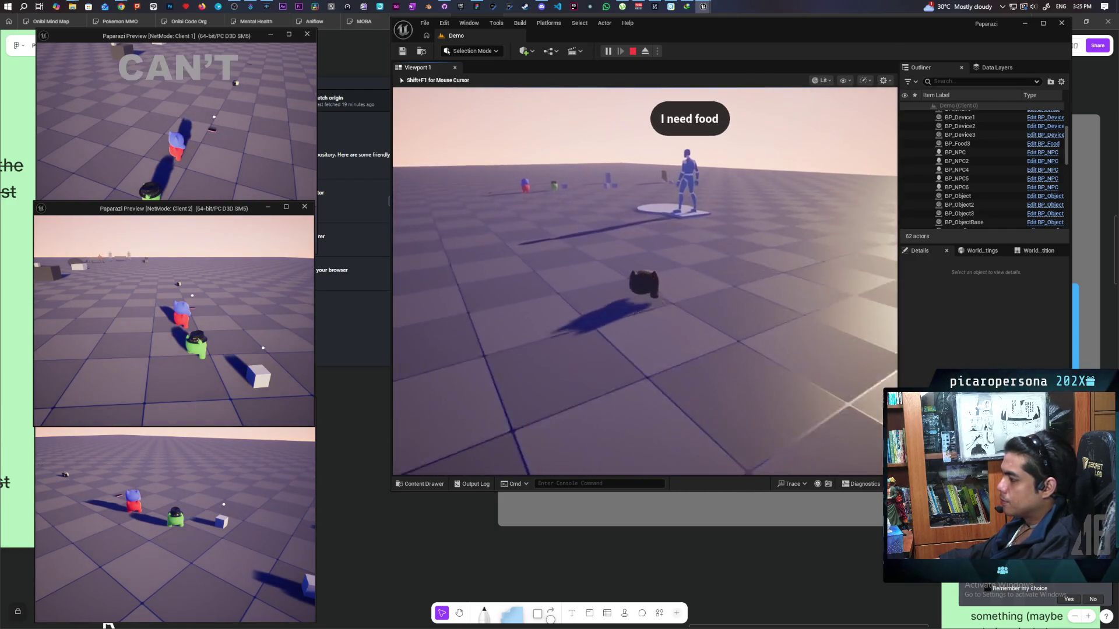
key("w")
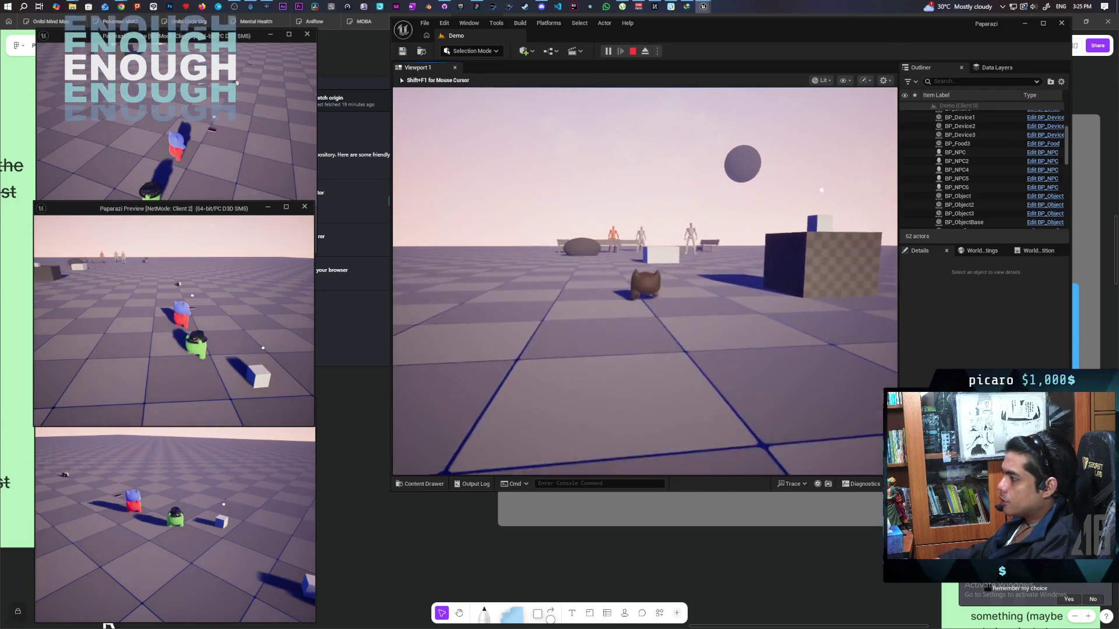
key("d")
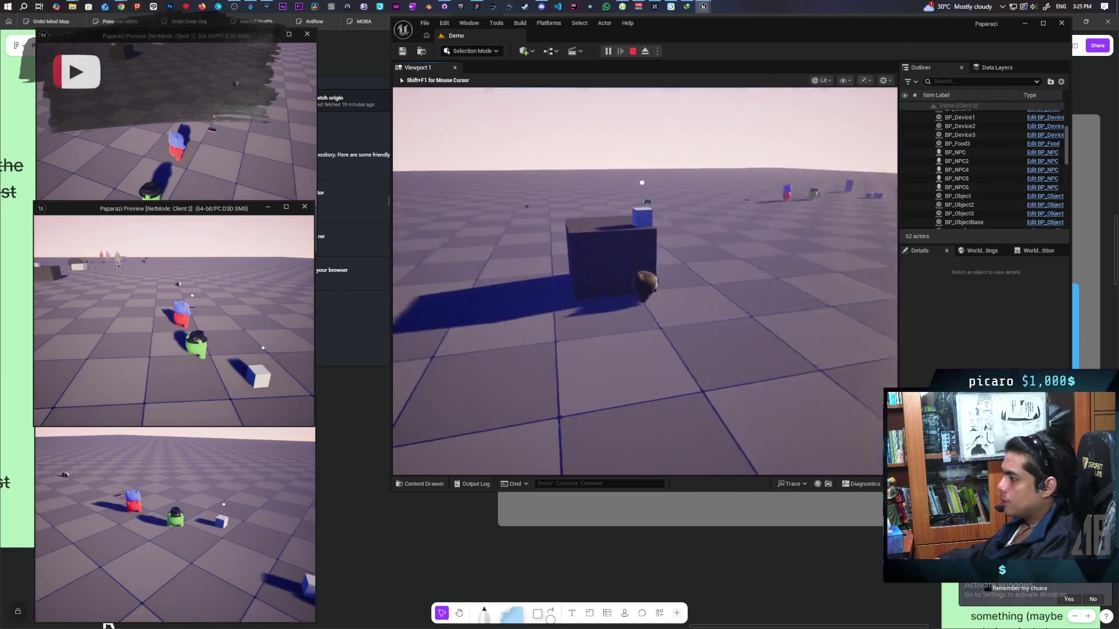
key("a")
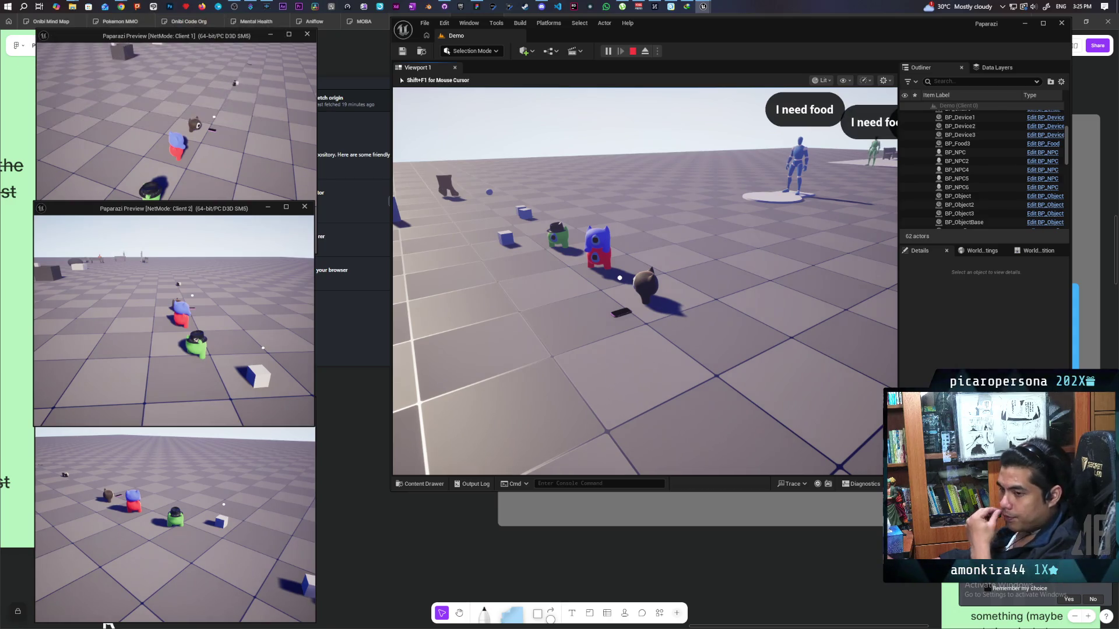
Walk past the other players and the blue mannequin toward the NPC platform.
key("w")
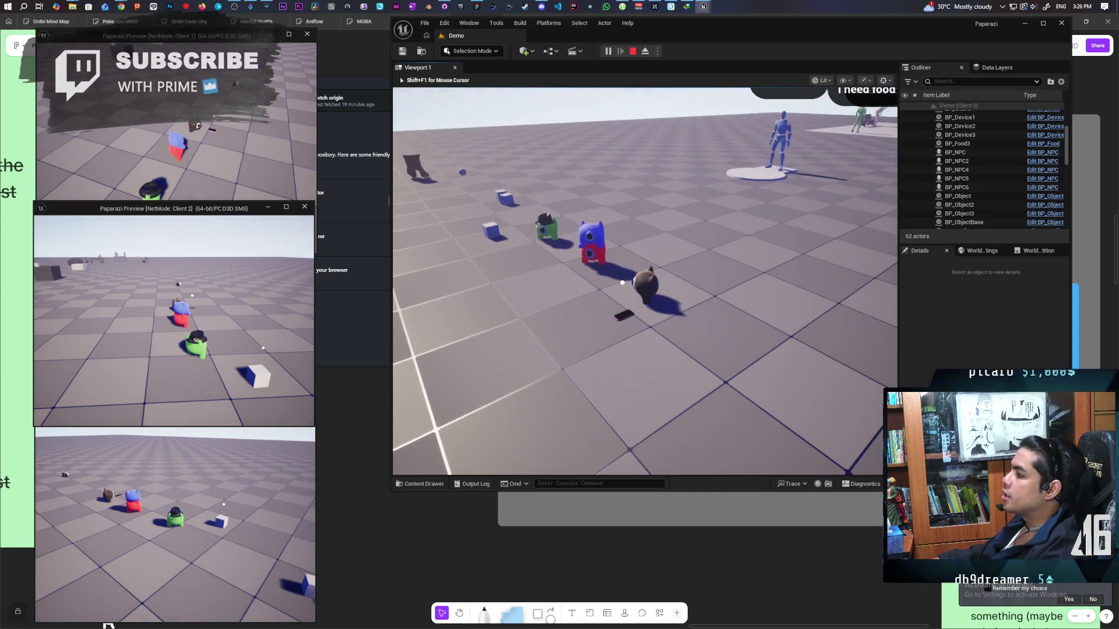
key("w")
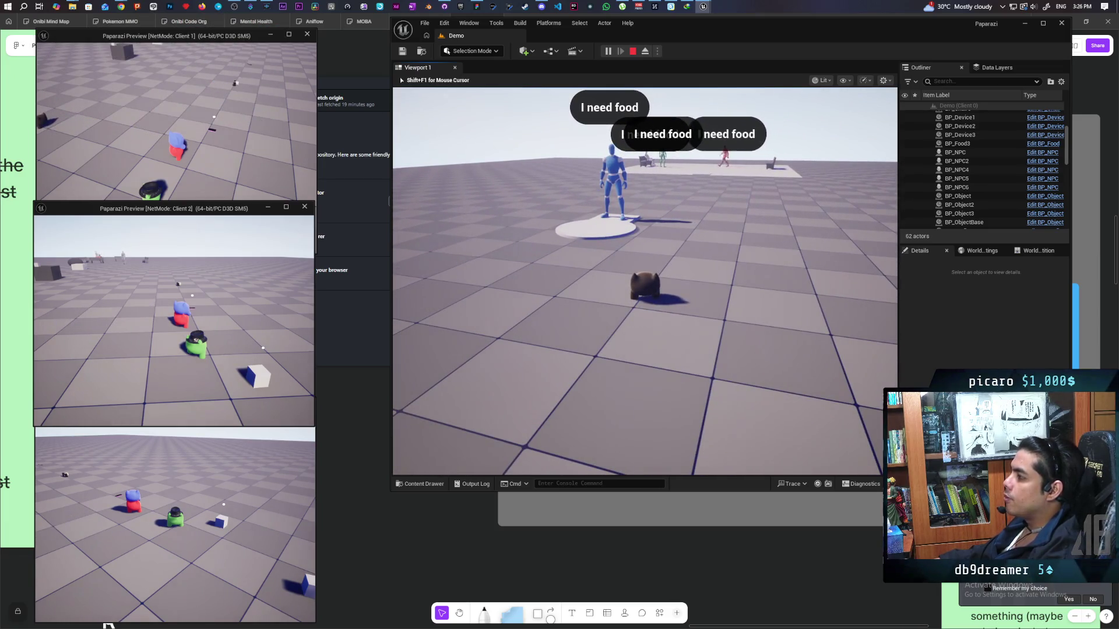
key("w")
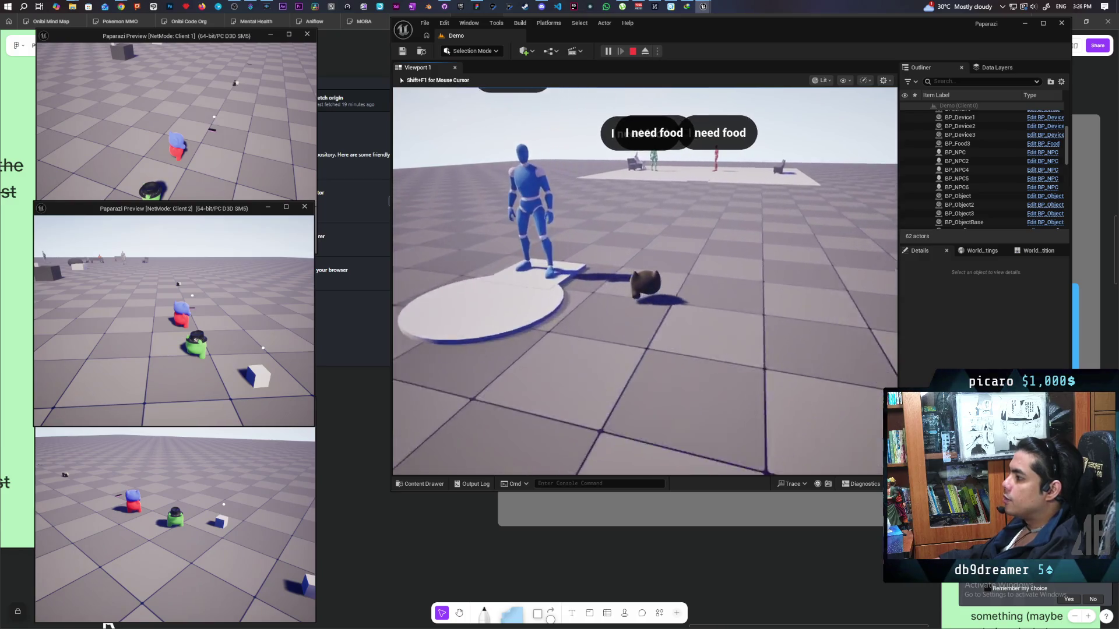
key("w")
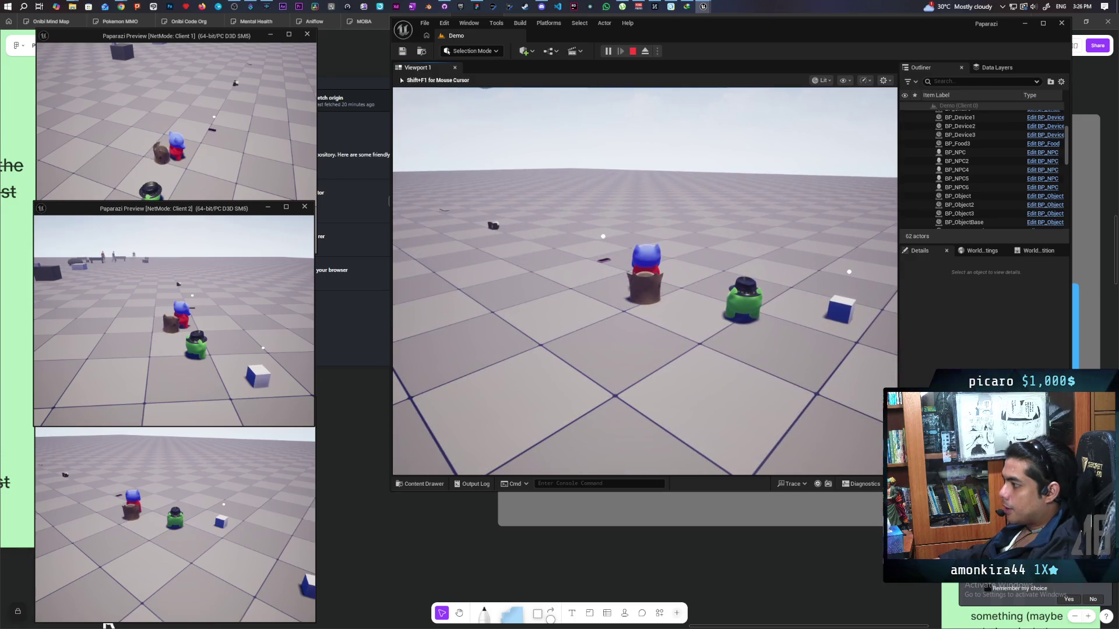
Take control of Clients 1, 2 and 3 in turn and jump their characters into one stacked tower.
key("shift+F1")
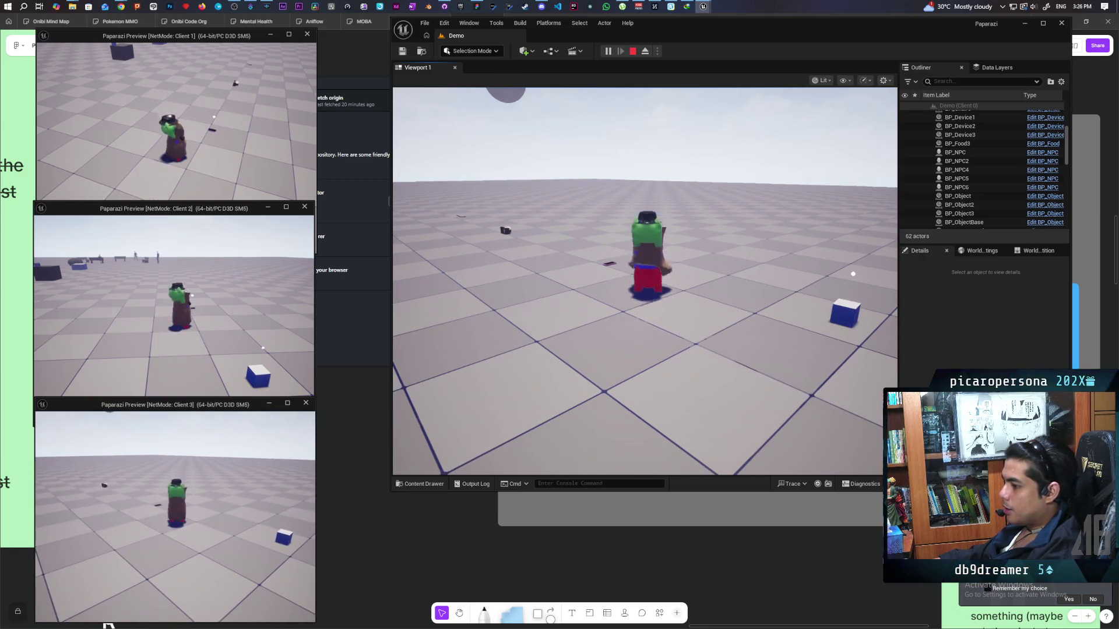
key("alt+Tab")
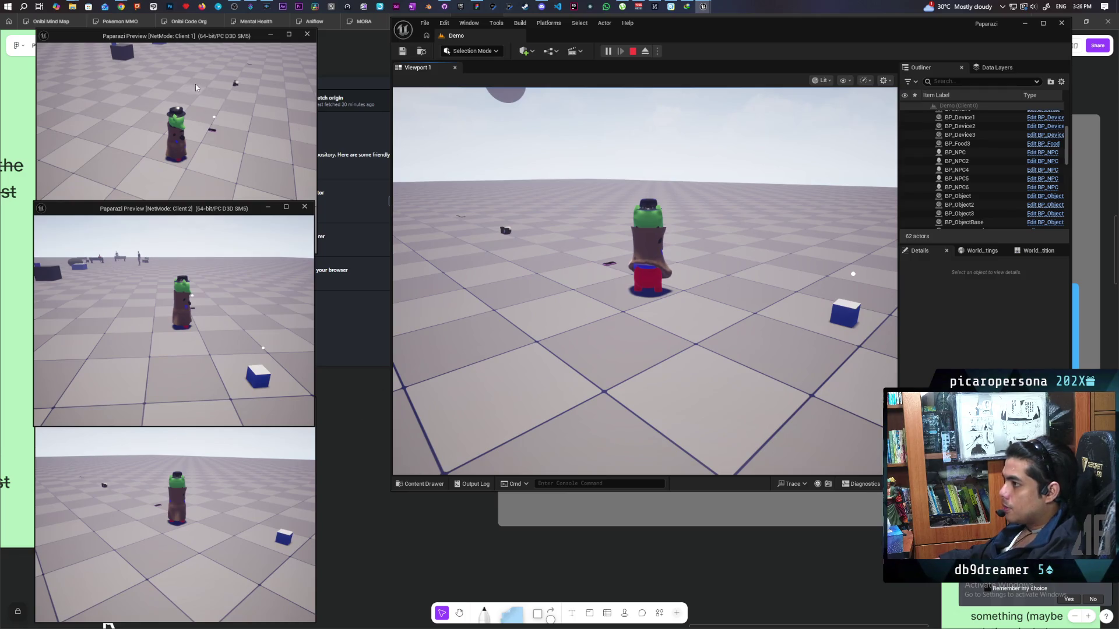
left_click(200, 88)
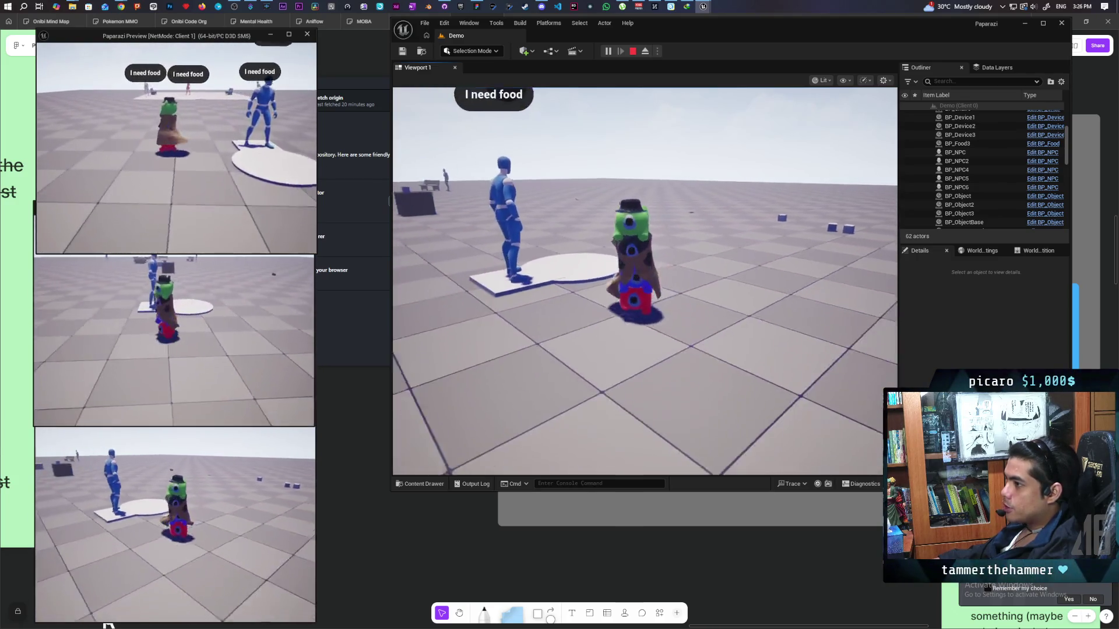
key("alt+Tab")
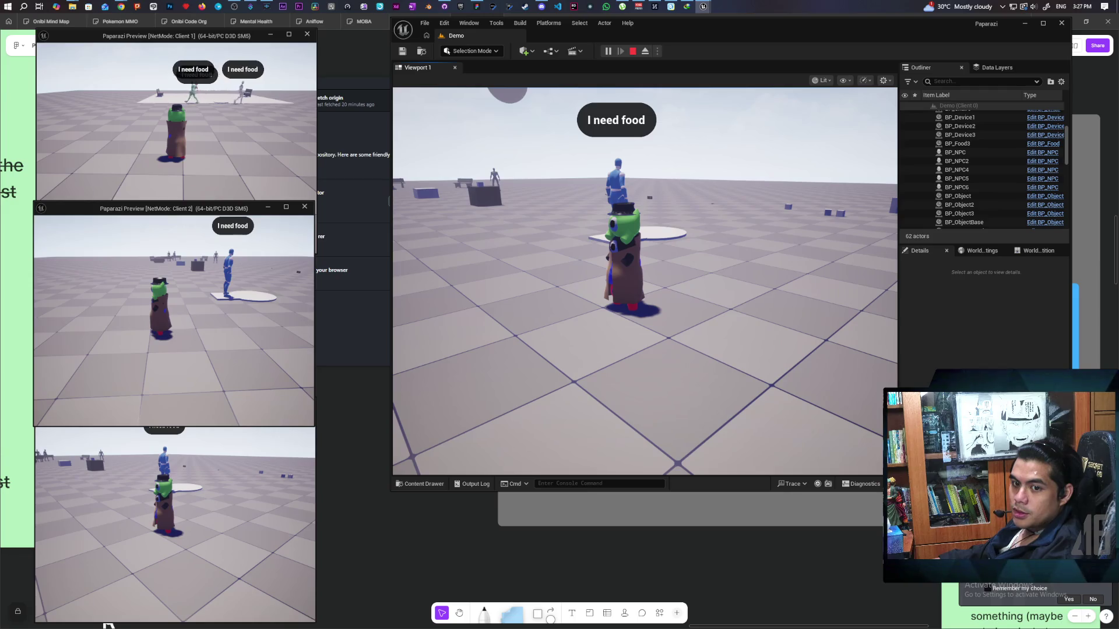
key("alt+Tab")
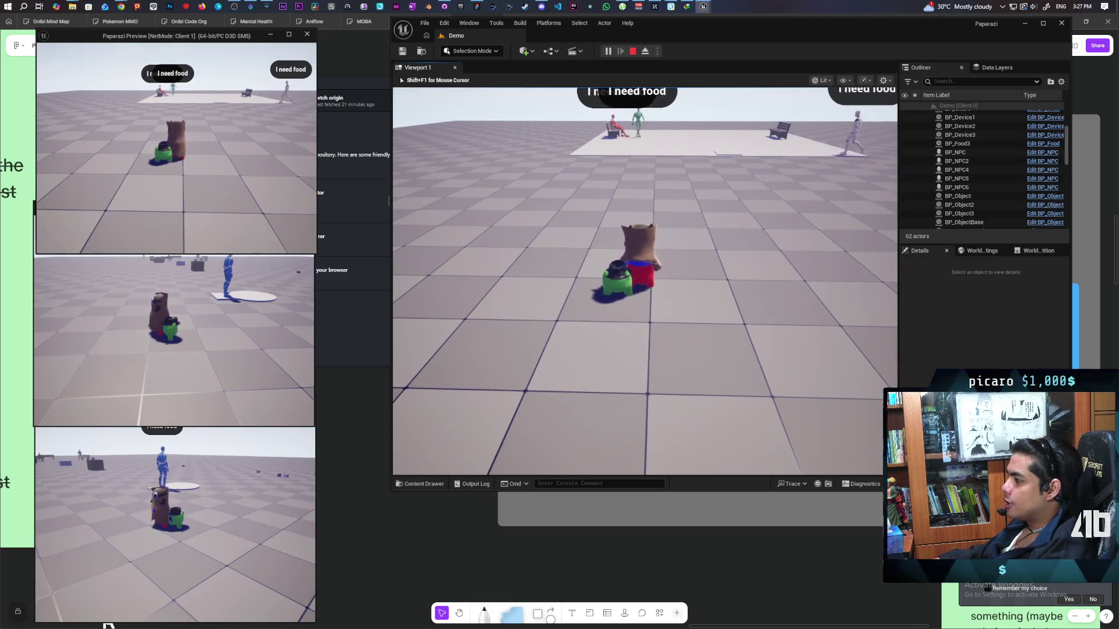
left_click(292, 442)
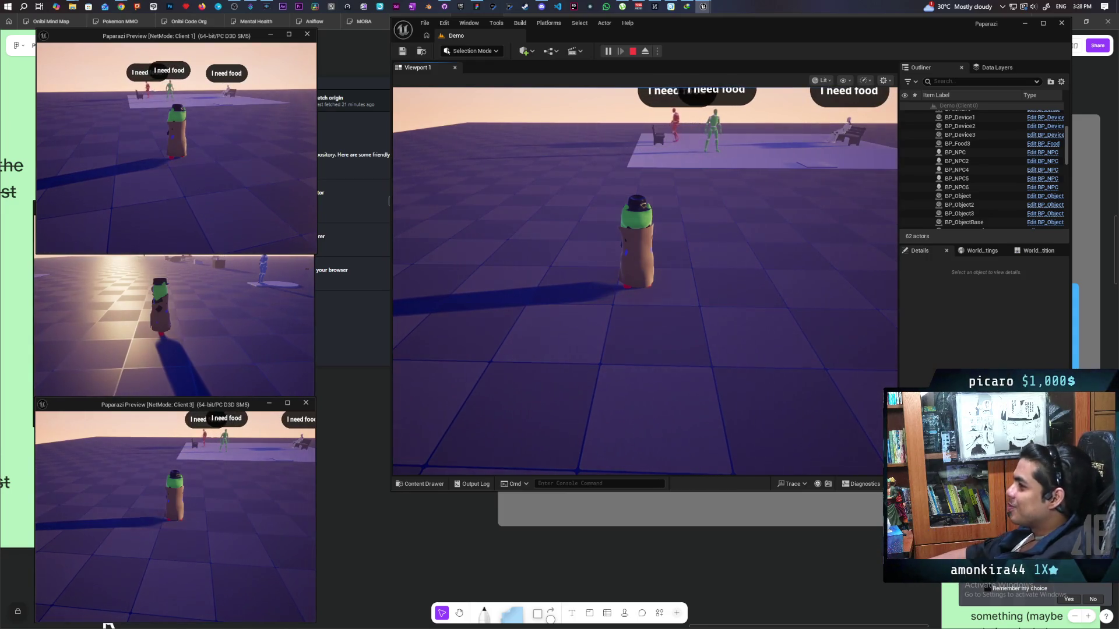
key("alt+Tab")
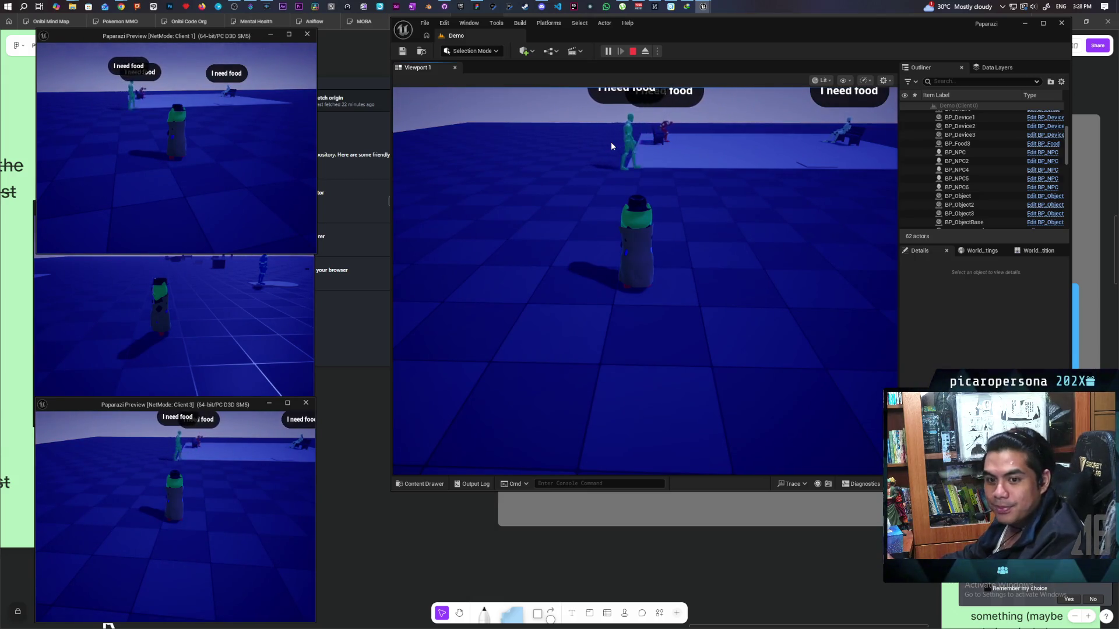
Stop the Paparazi multiplayer session and browse the Epic launcher's project library for TestOpenWorld.
key("Escape")
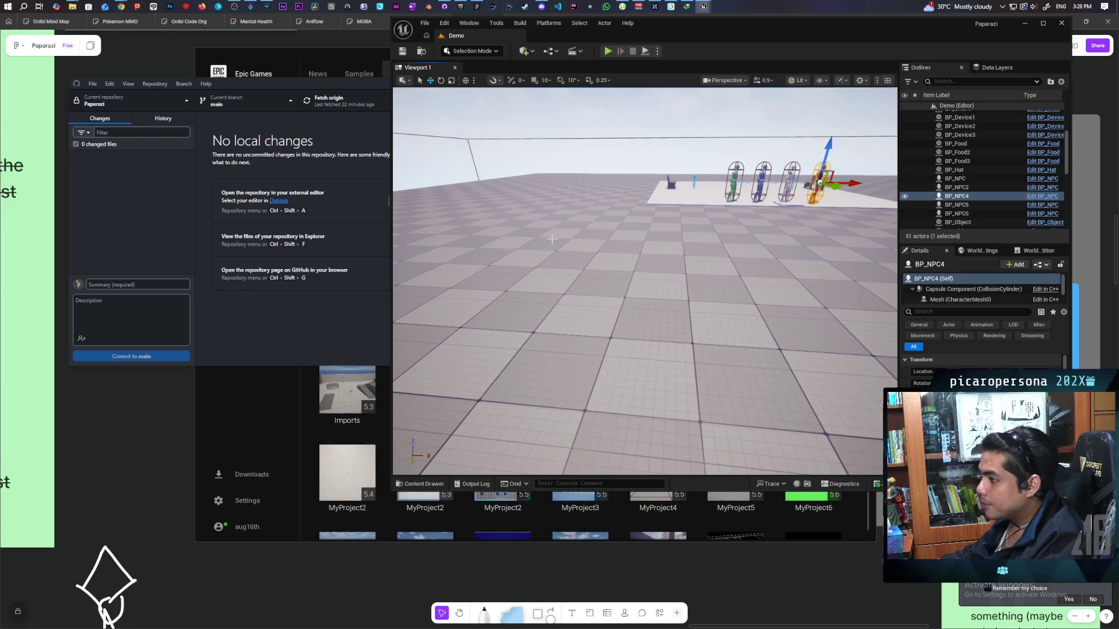
left_click(263, 399)
scroll(581, 314, "down", 3)
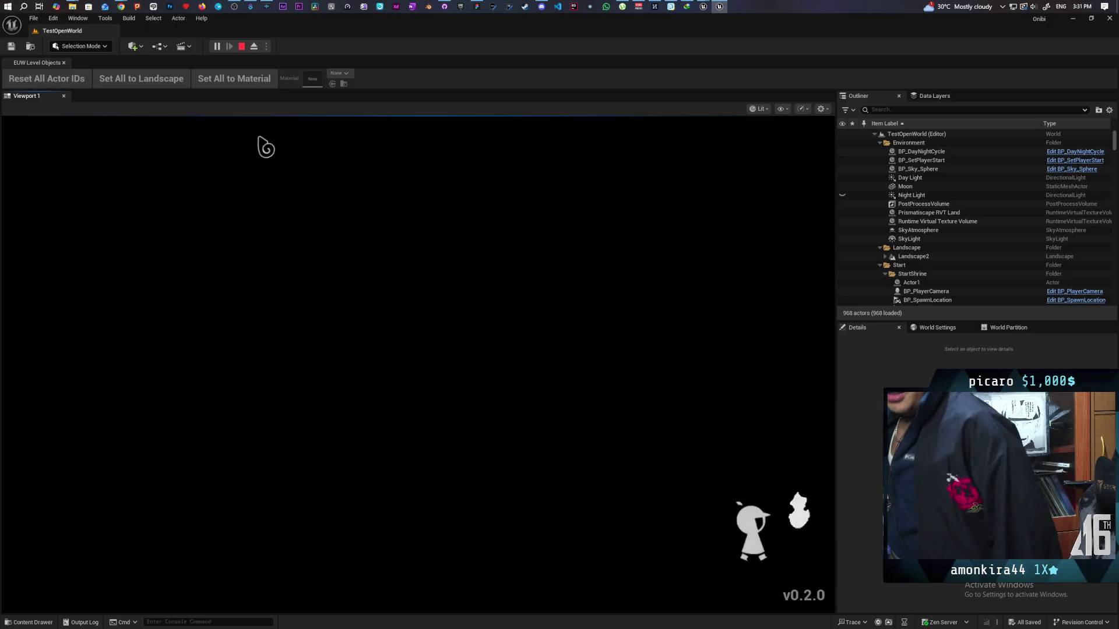
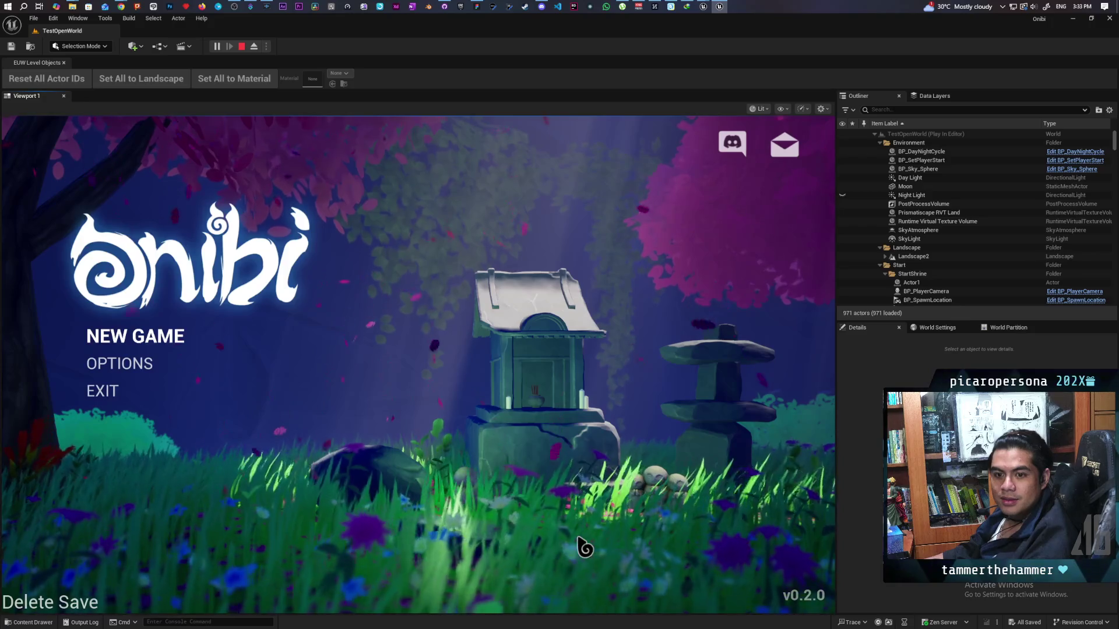
Choose NEW GAME on the Onibi title menu and let the intro run to the pond ghost scene.
left_click(172, 335)
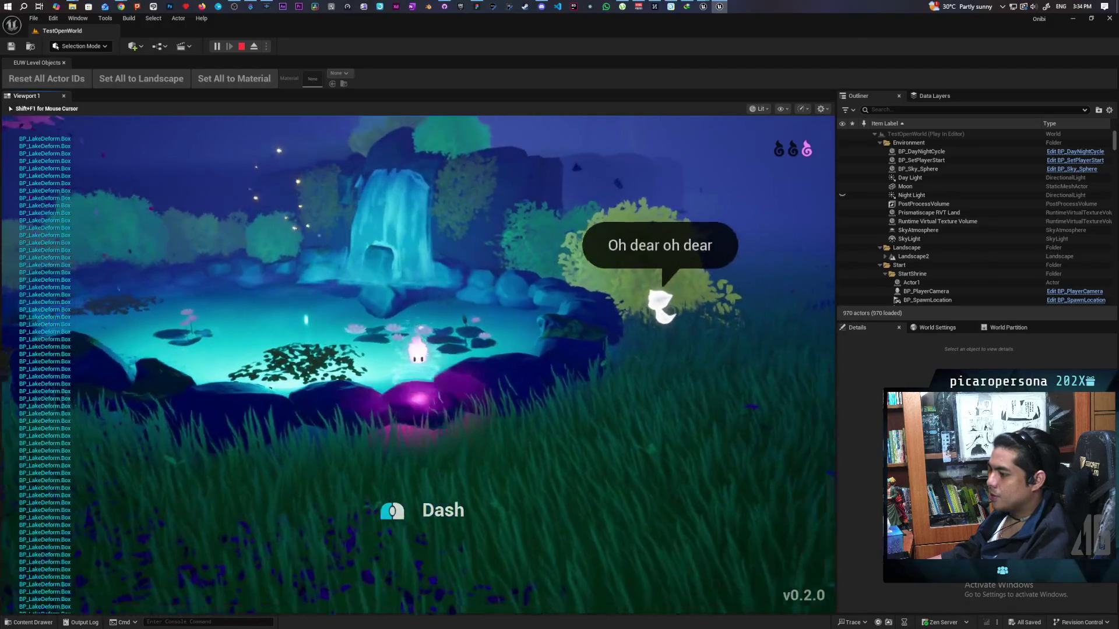
Dash the spirit away from the pond, past the yellow bush, across the meadow and flower field.
key("s")
key("shift")
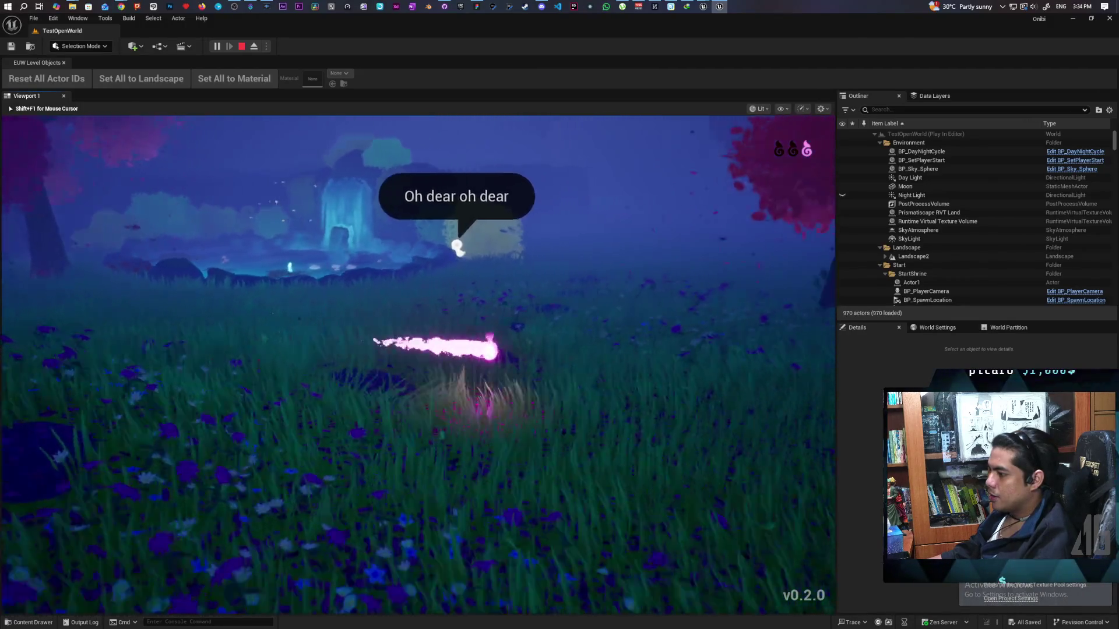
key("a")
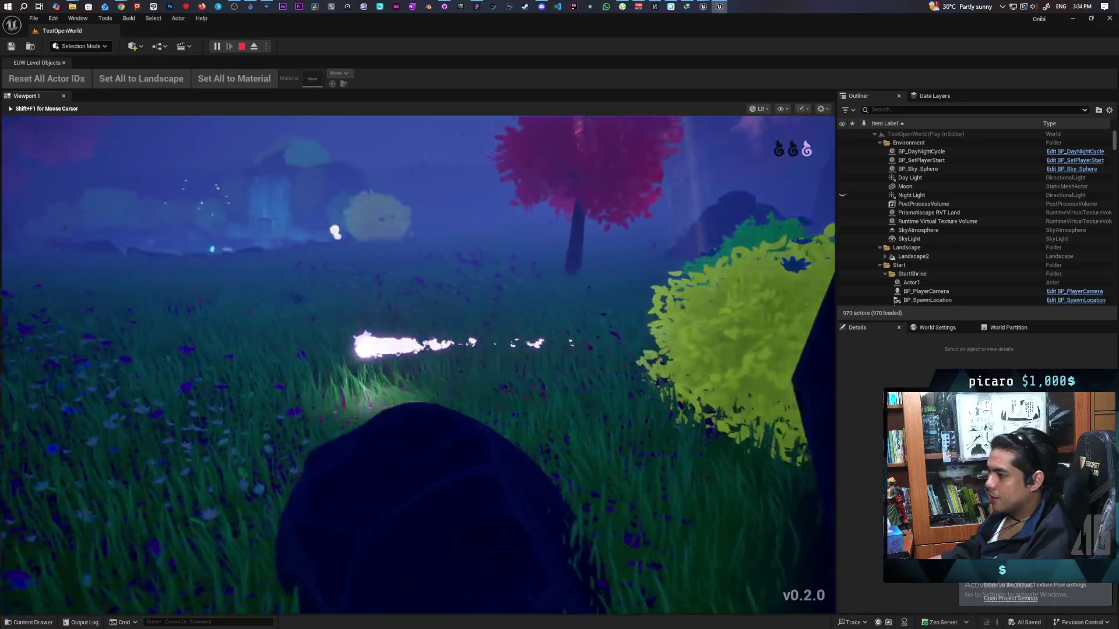
key("shift")
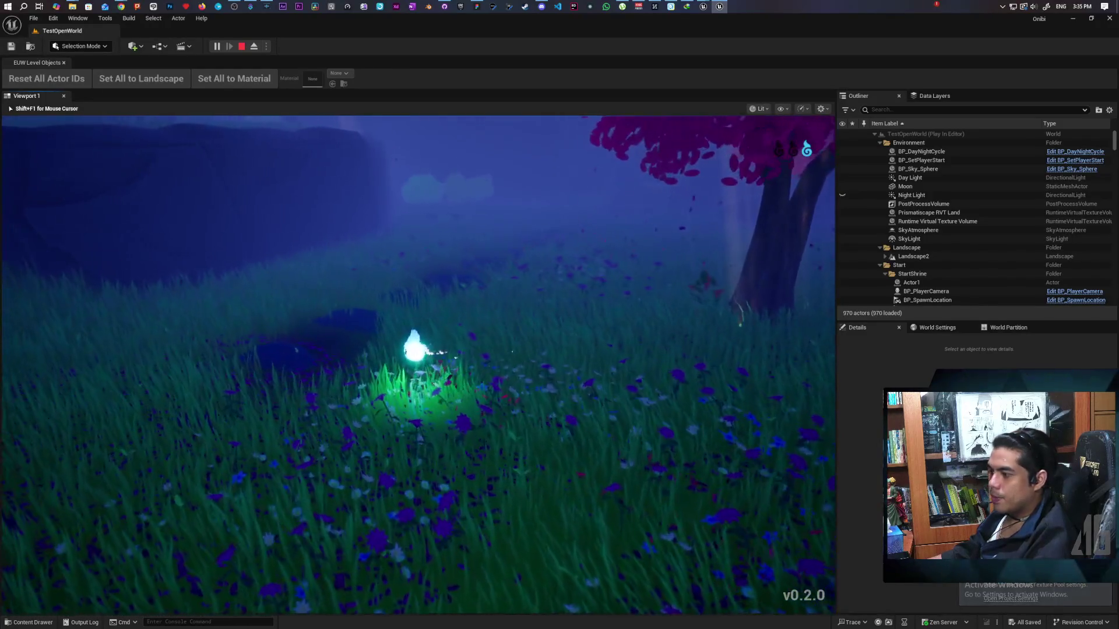
key("shift")
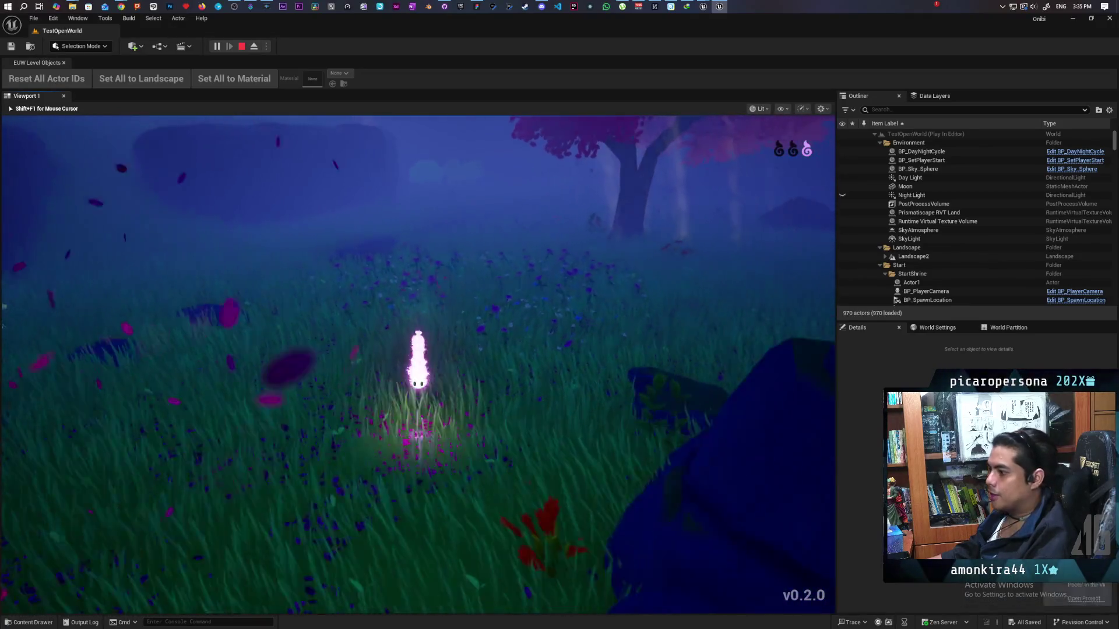
key("shift")
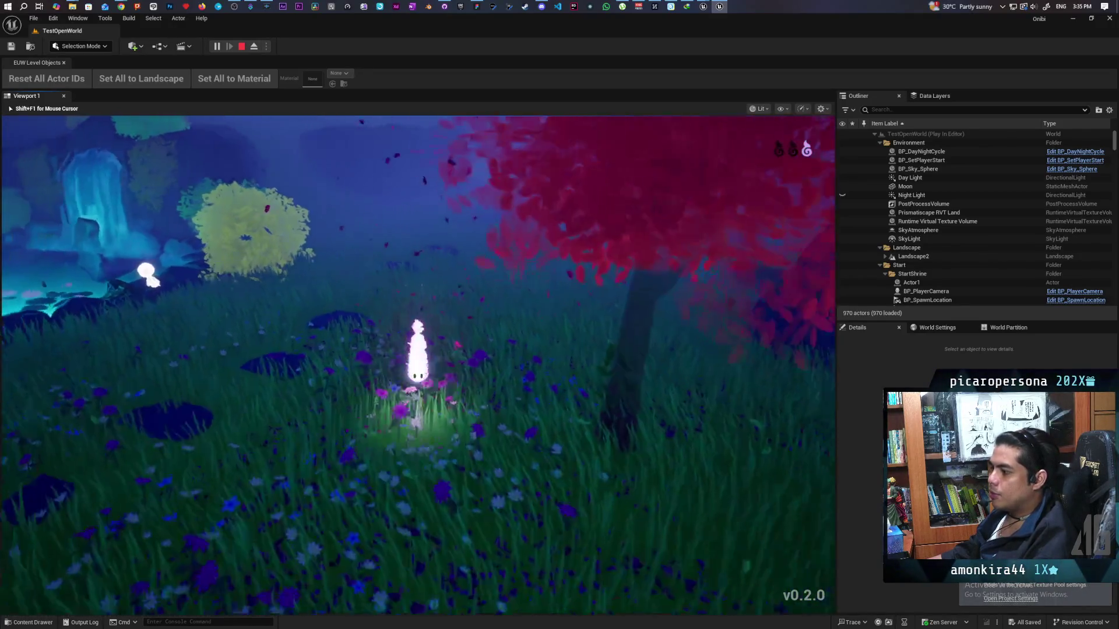
key("shift")
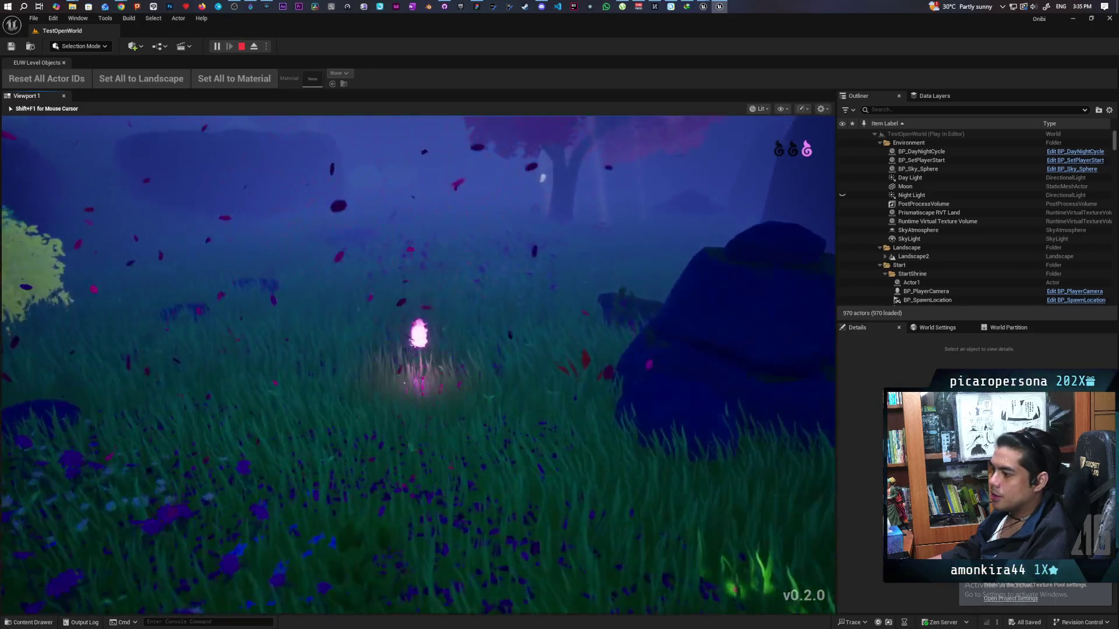
key("shift")
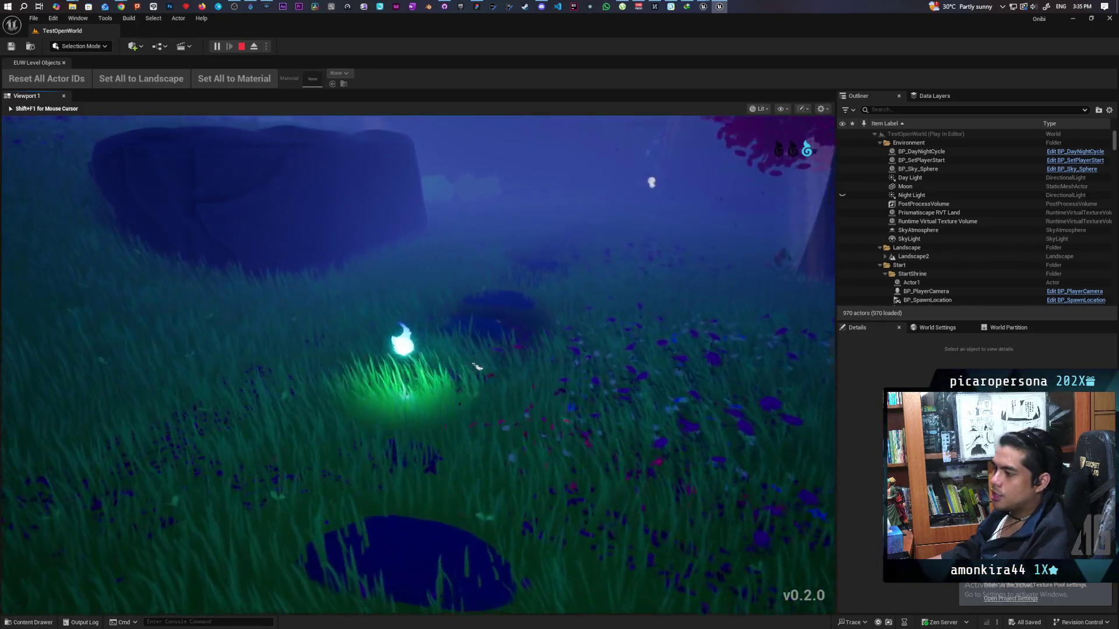
key("shift")
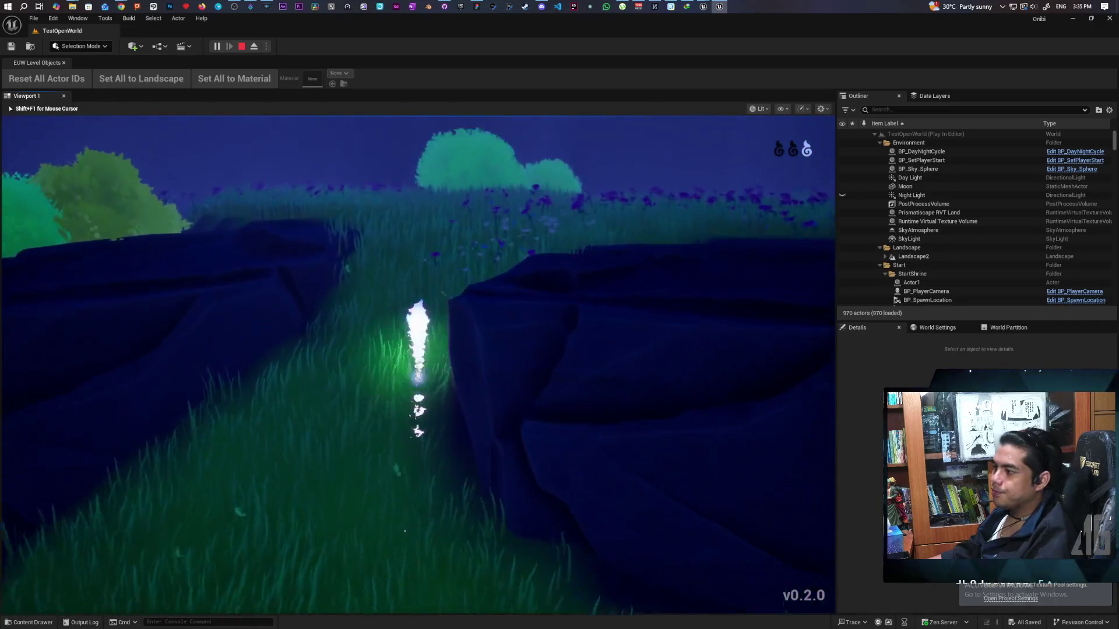
Walk the spirit uphill past the pots and tree, across the field into the stone shrine gate.
key("w")
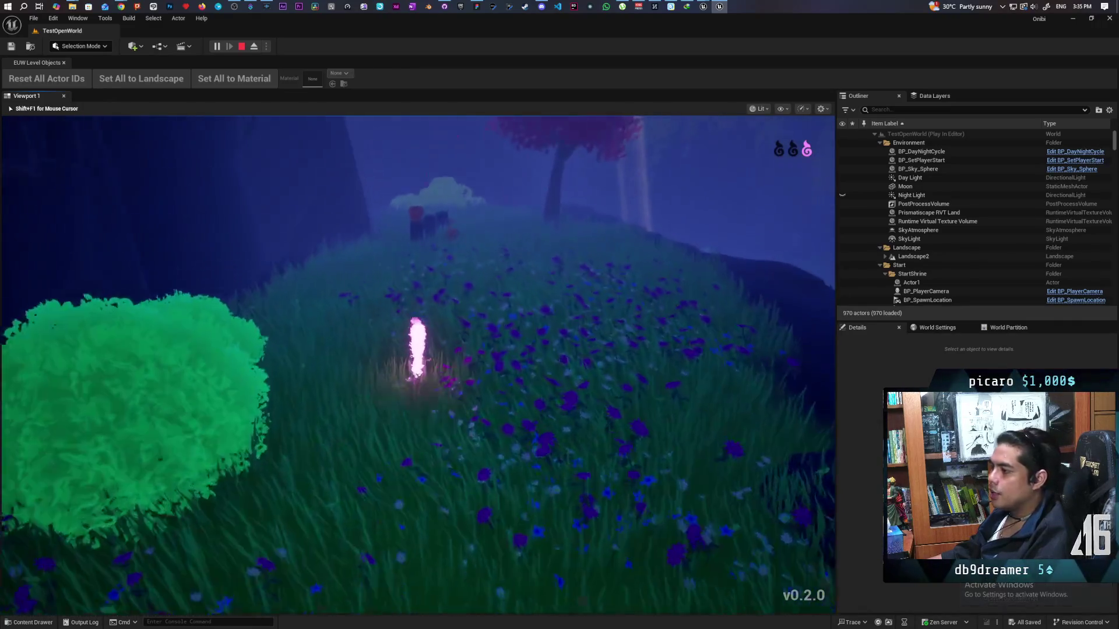
key("w")
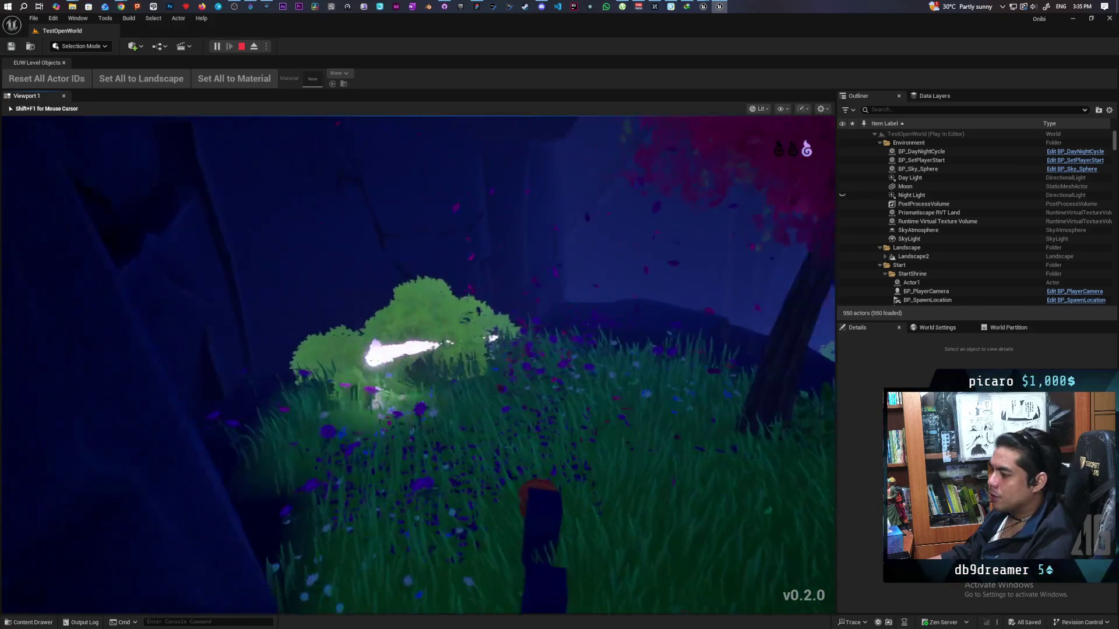
key("w")
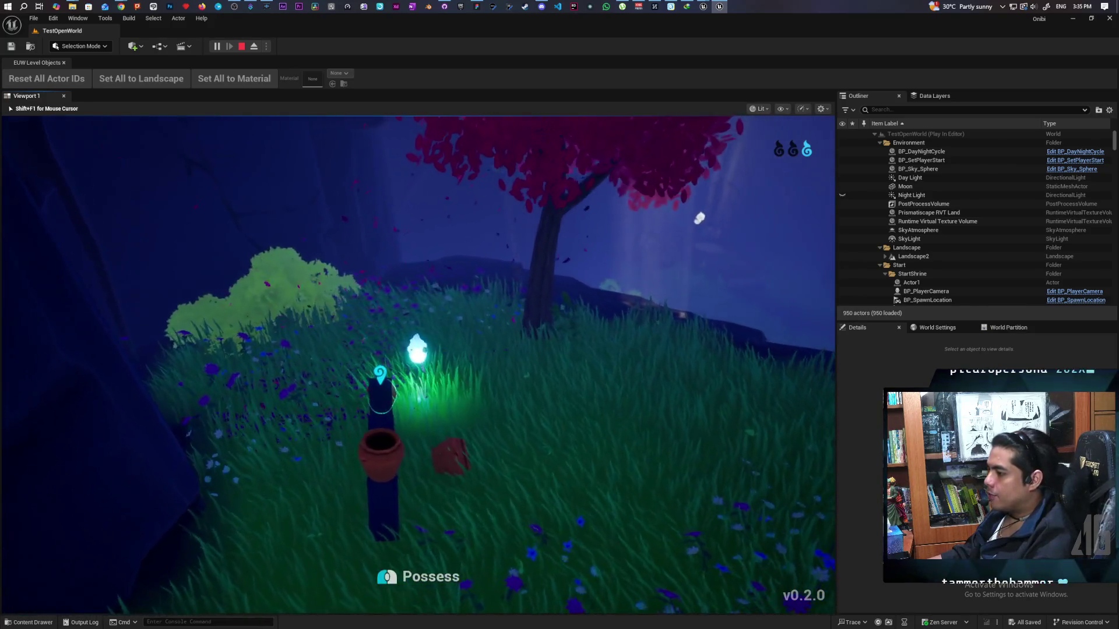
key("w")
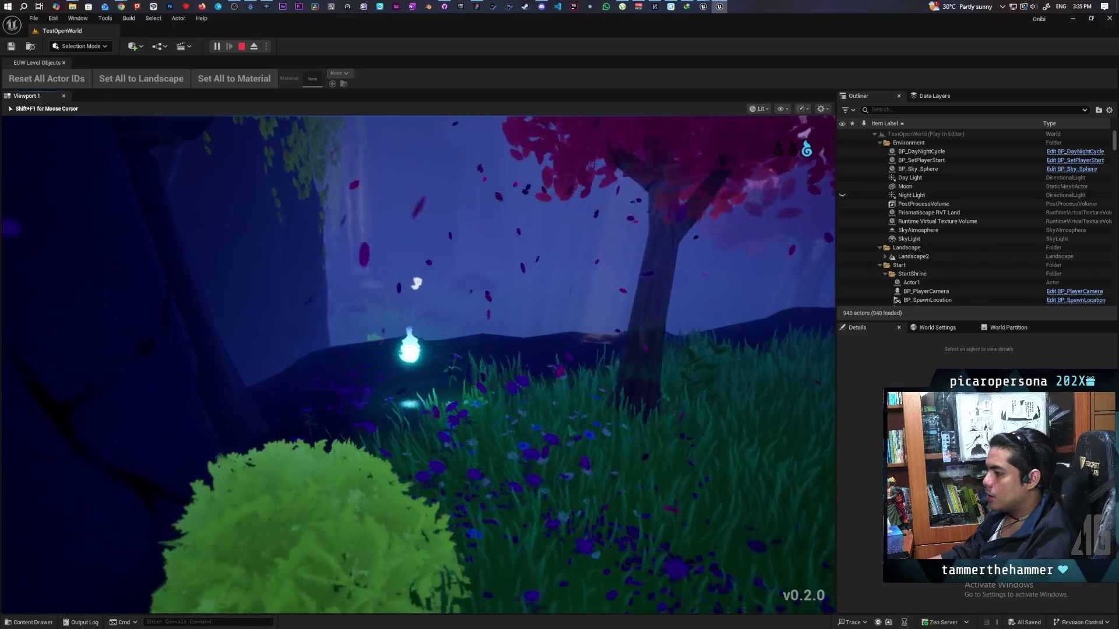
key("w")
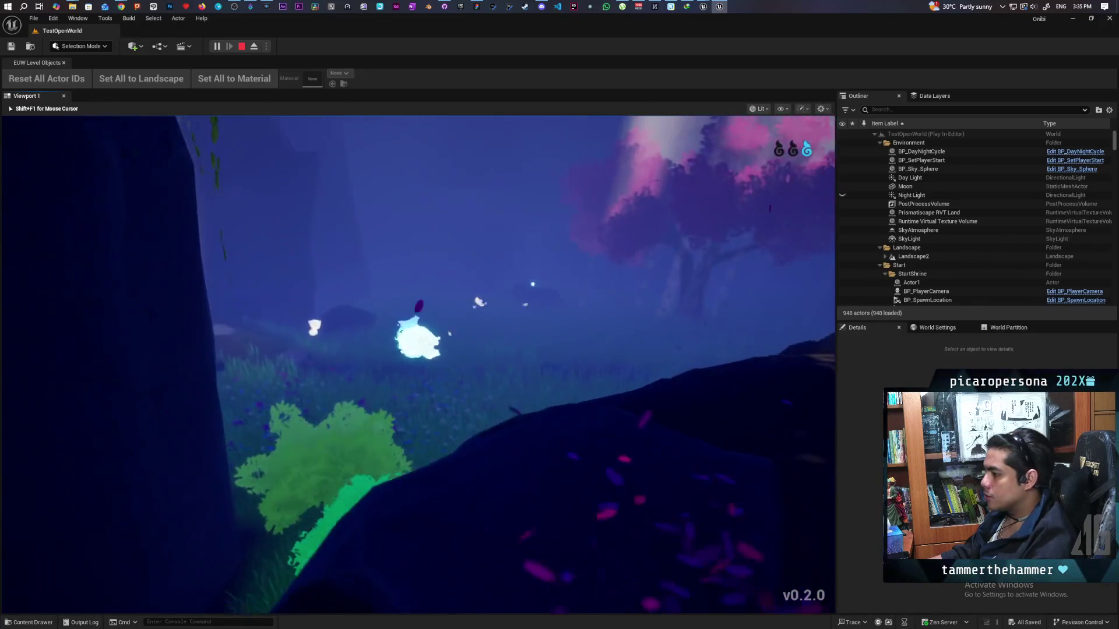
key("w")
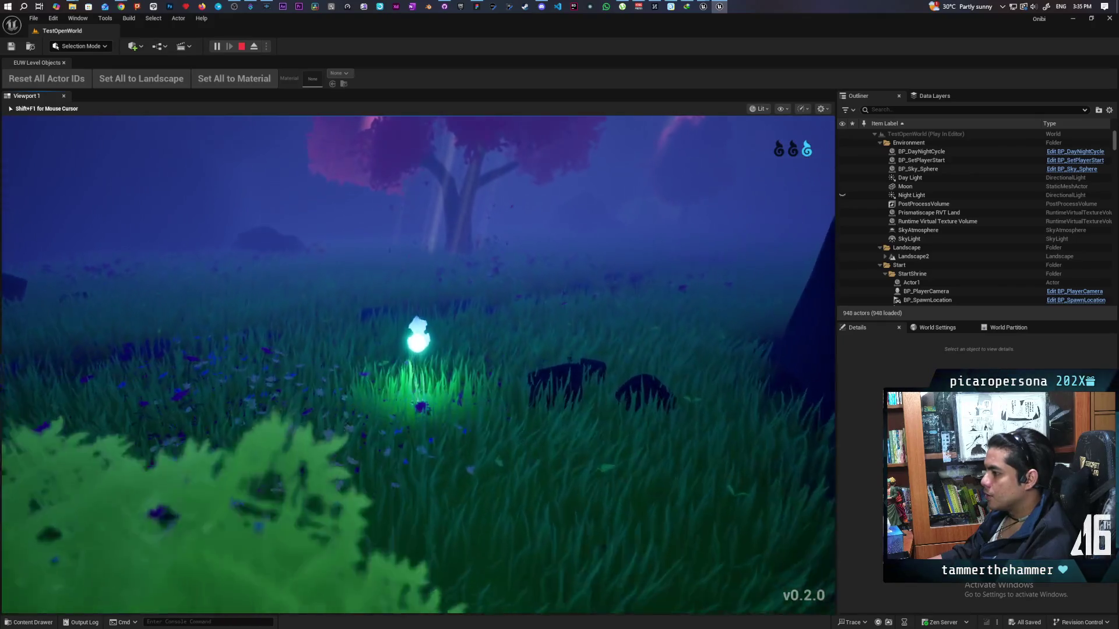
key("w")
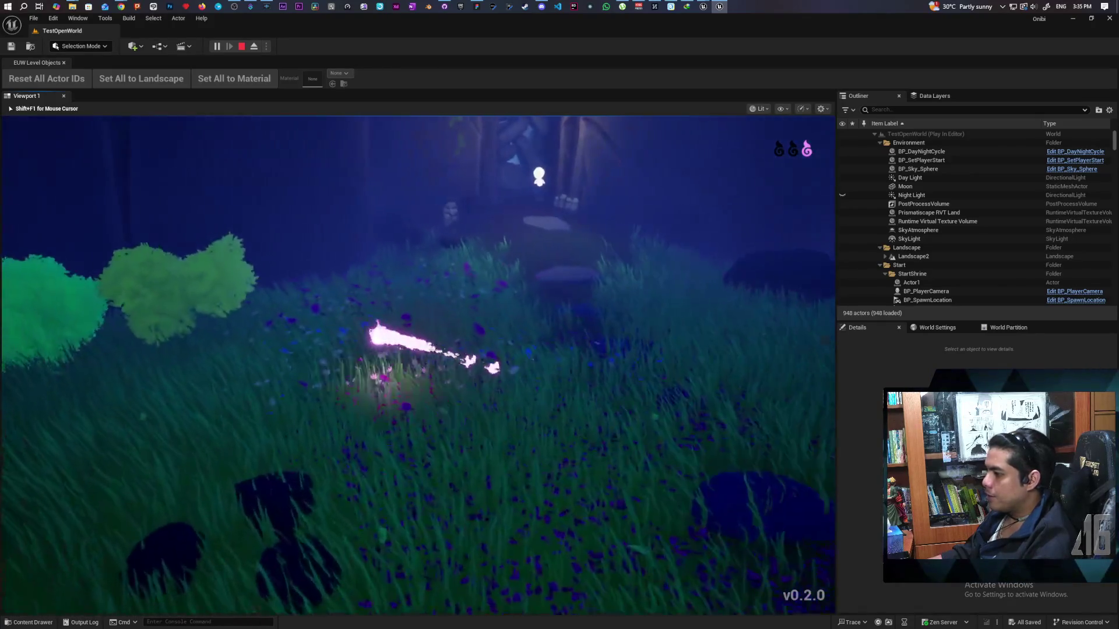
key("w")
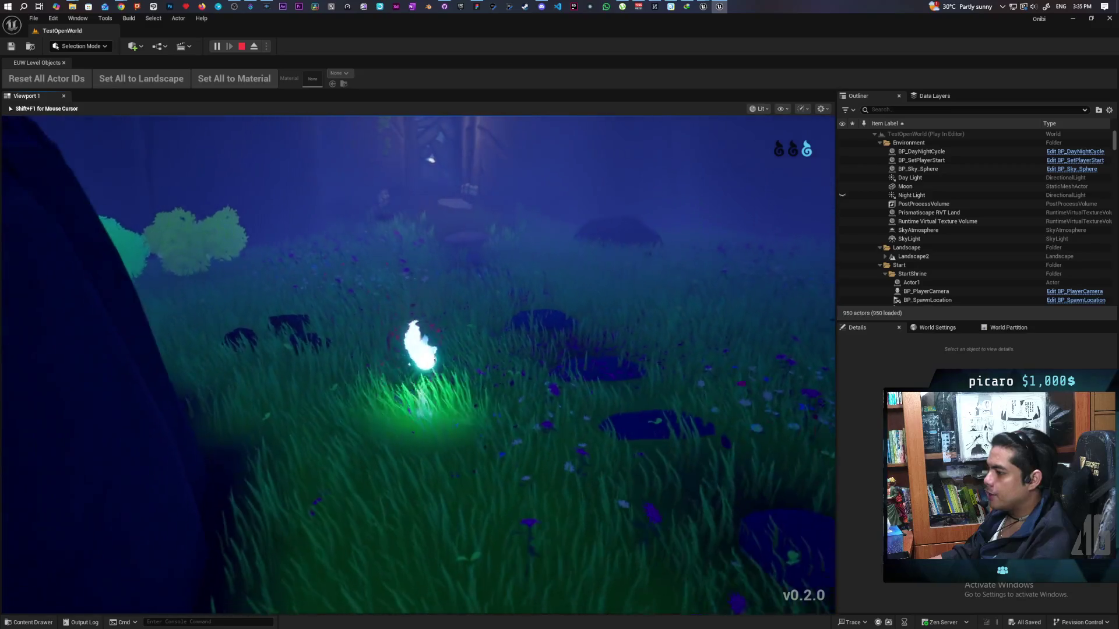
key("w")
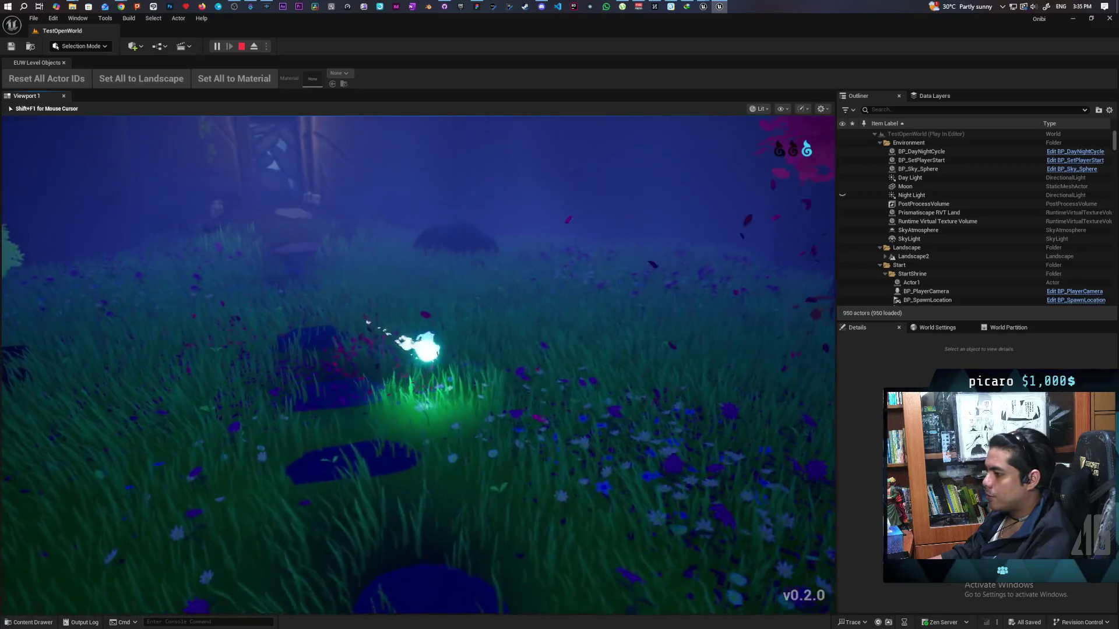
key("w")
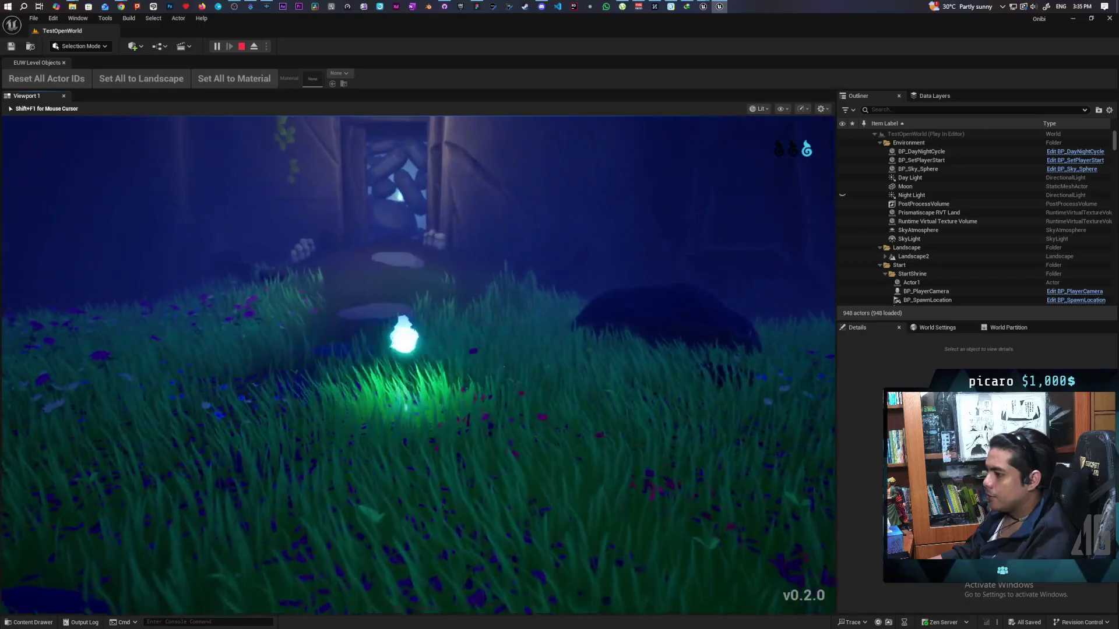
key("w")
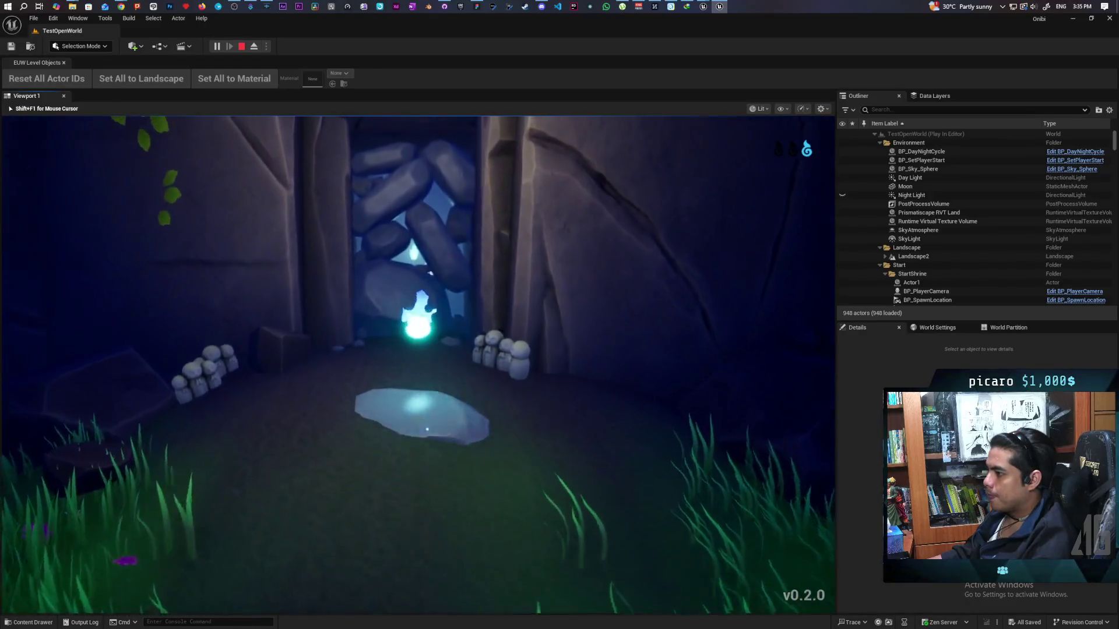
Climb the stone staircase to the bright doorway and pass the spirit through it.
key("w")
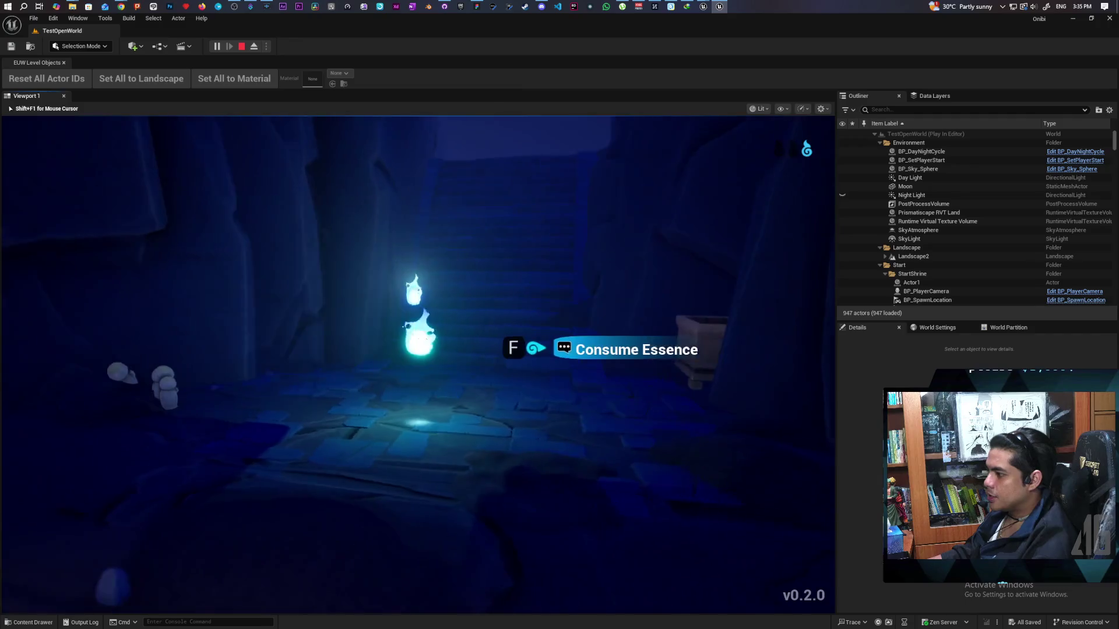
key("w")
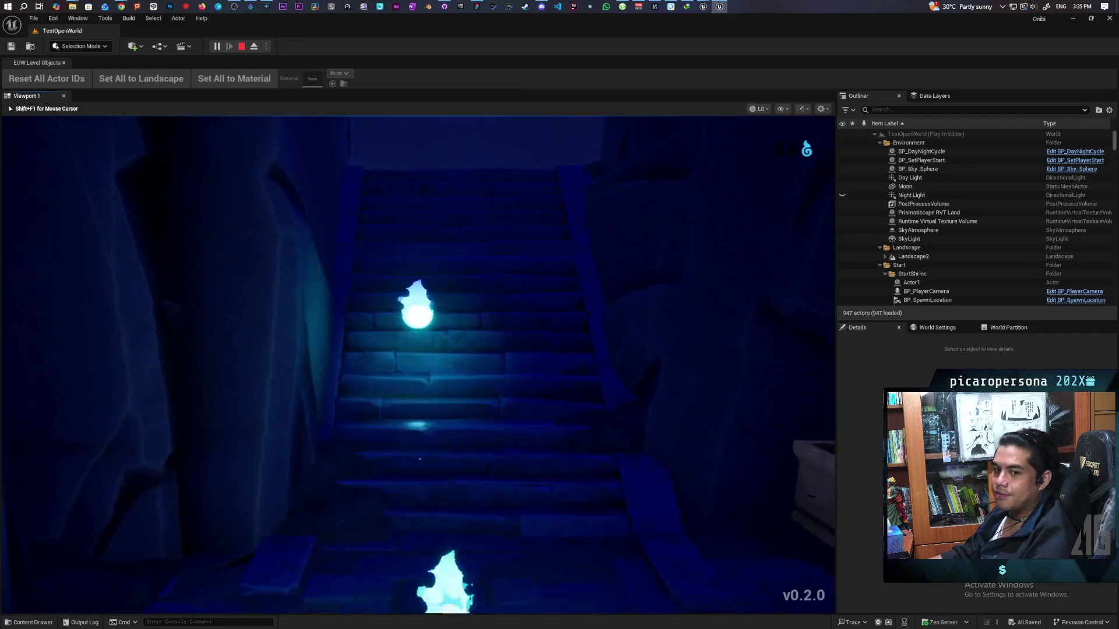
key("w")
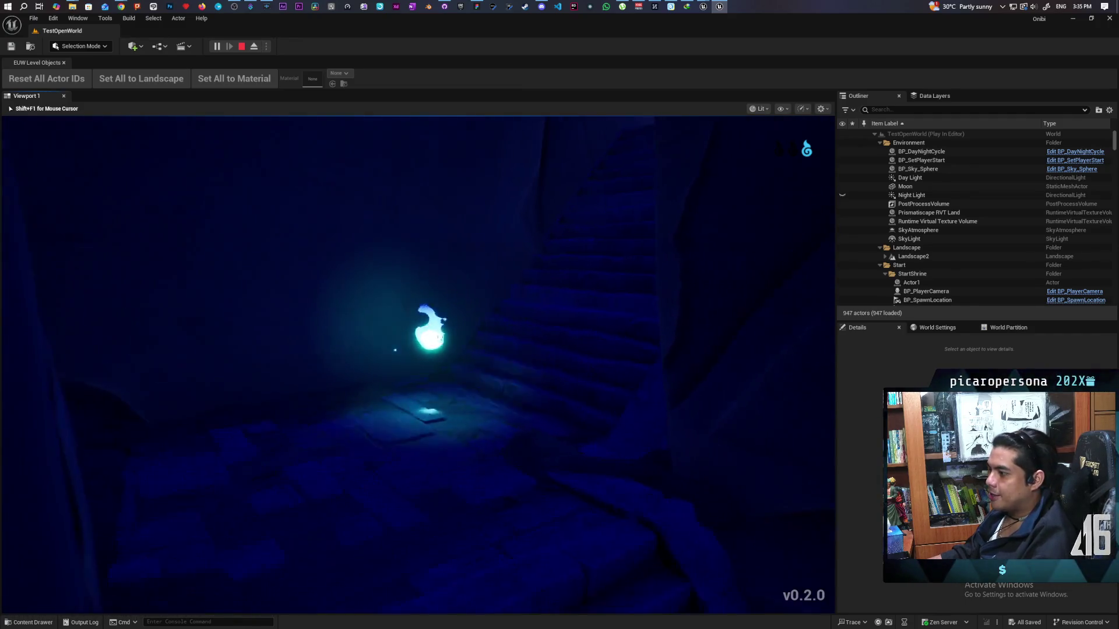
key("w")
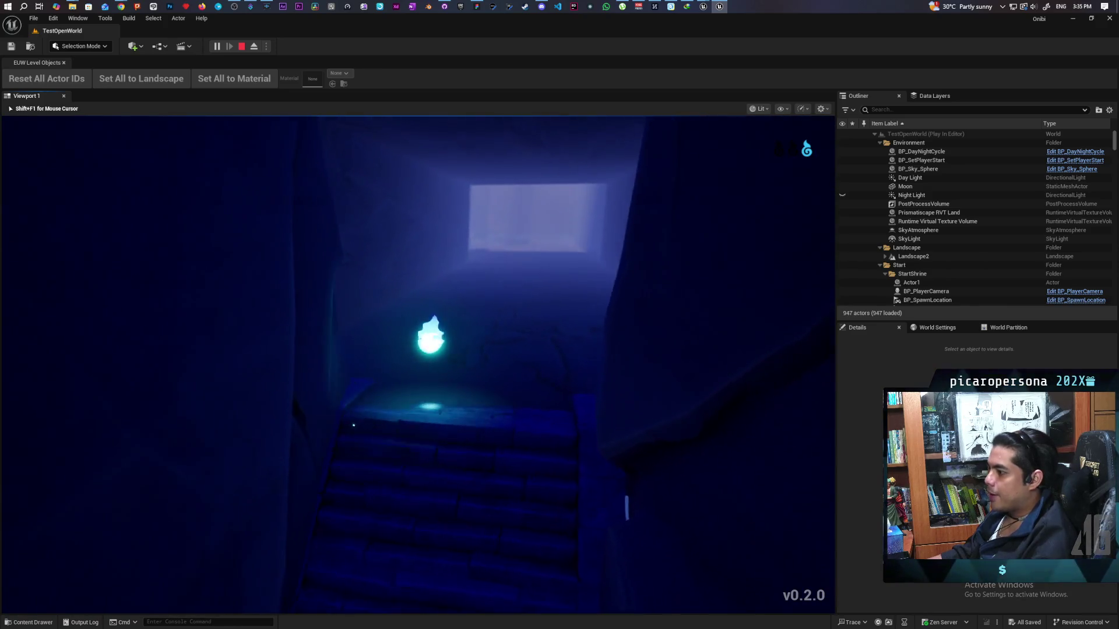
key("w")
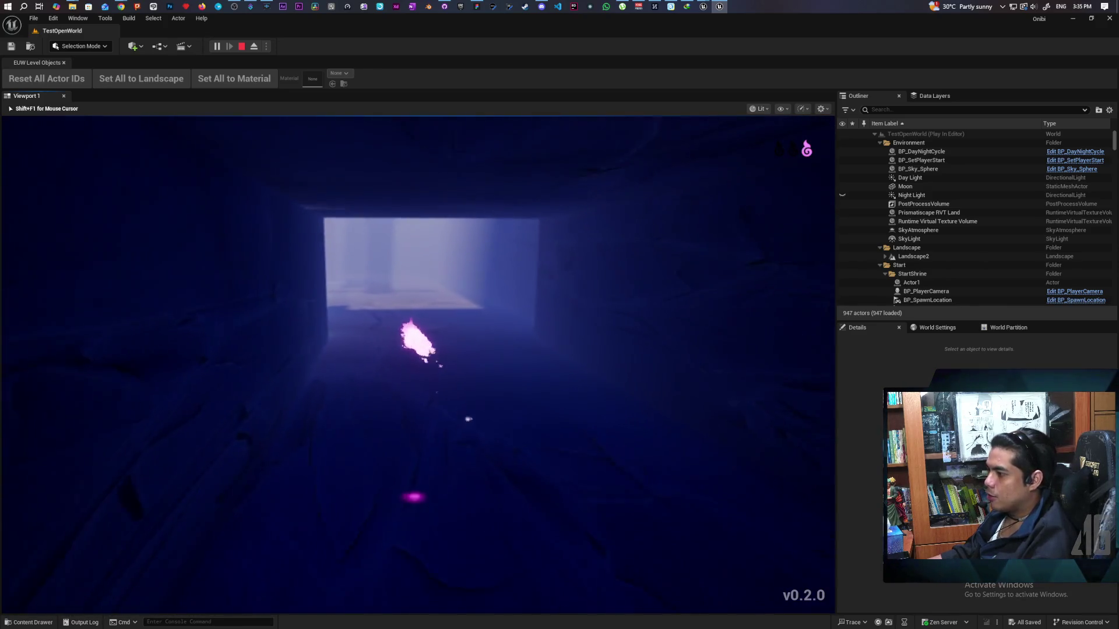
key("w")
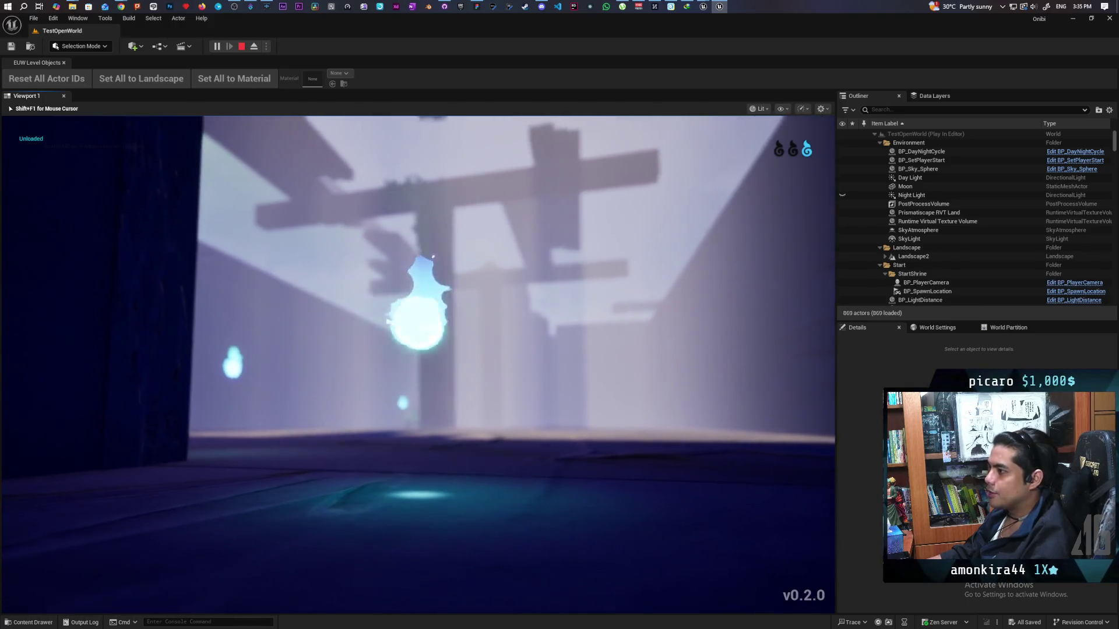
Step into the courtyard and consume two essence wisps with F.
key("w")
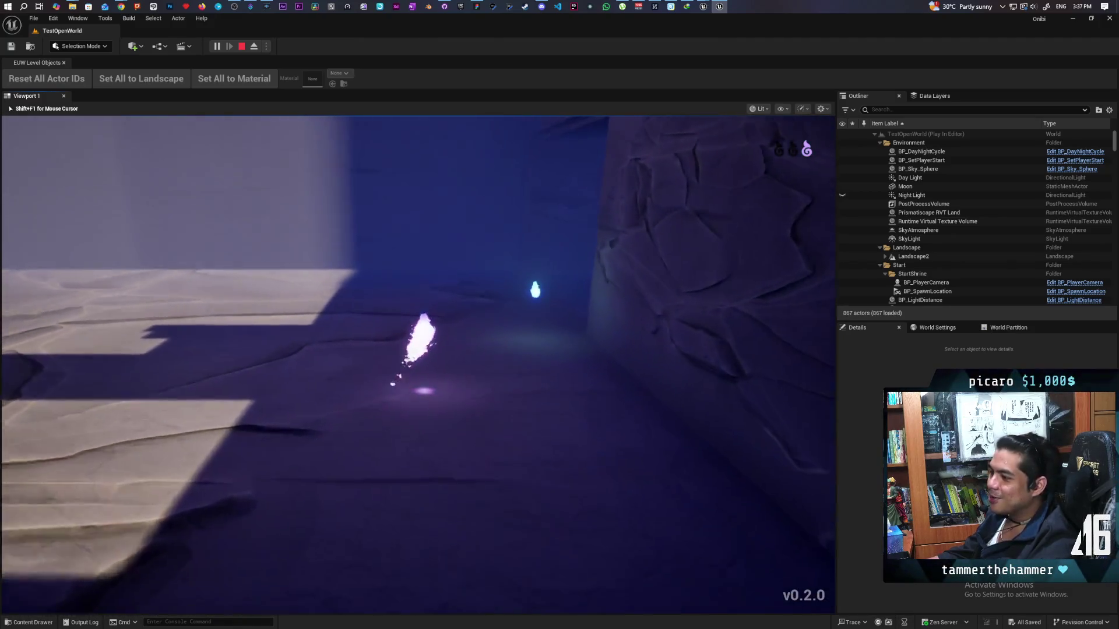
key("f")
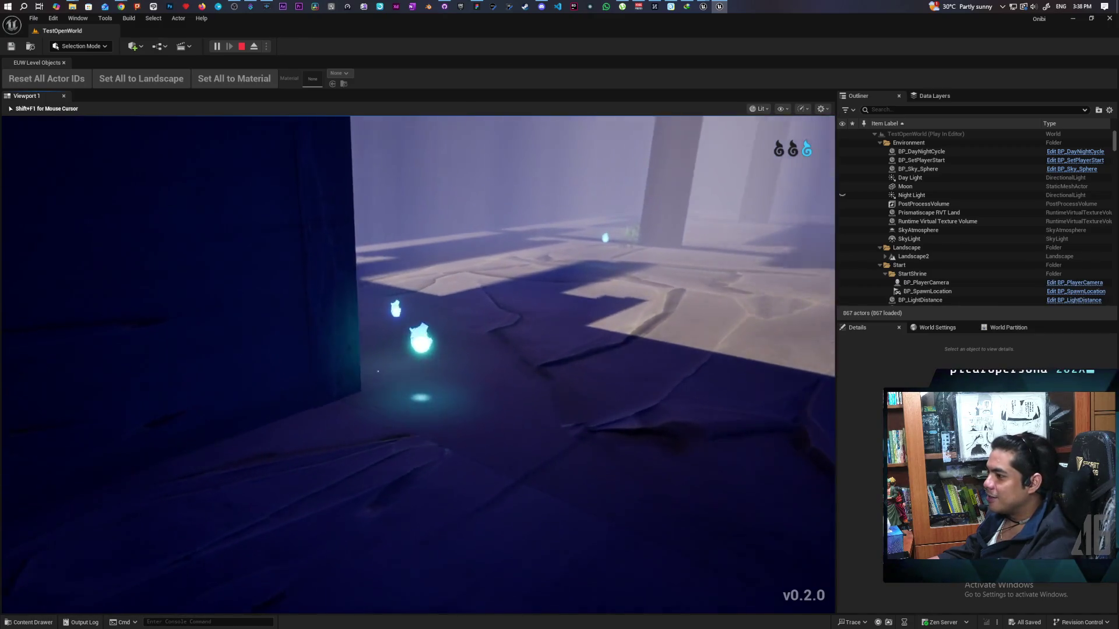
key("f")
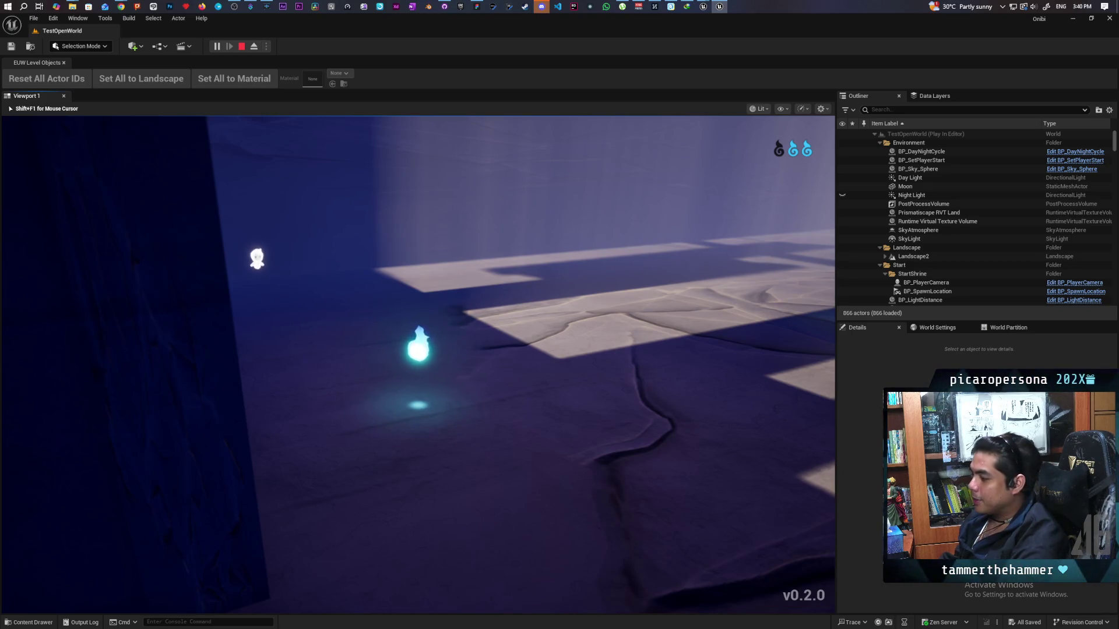
End the play test with Esc, returning to the TestOpenWorld shrine hall in the editor.
key("Escape")
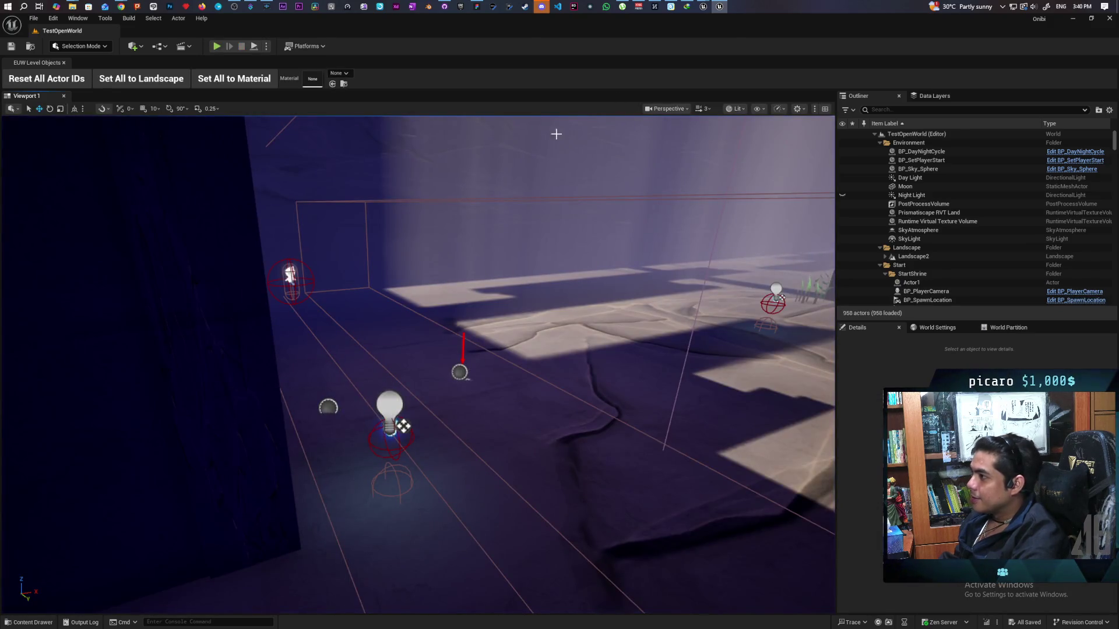
left_click(542, 7)
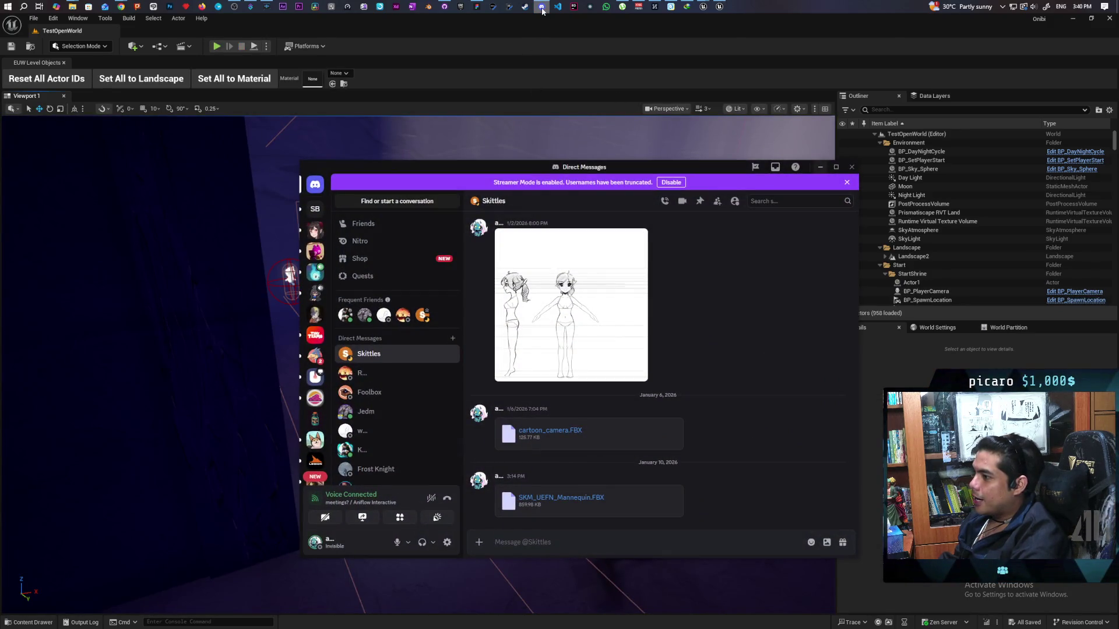
left_click(314, 272)
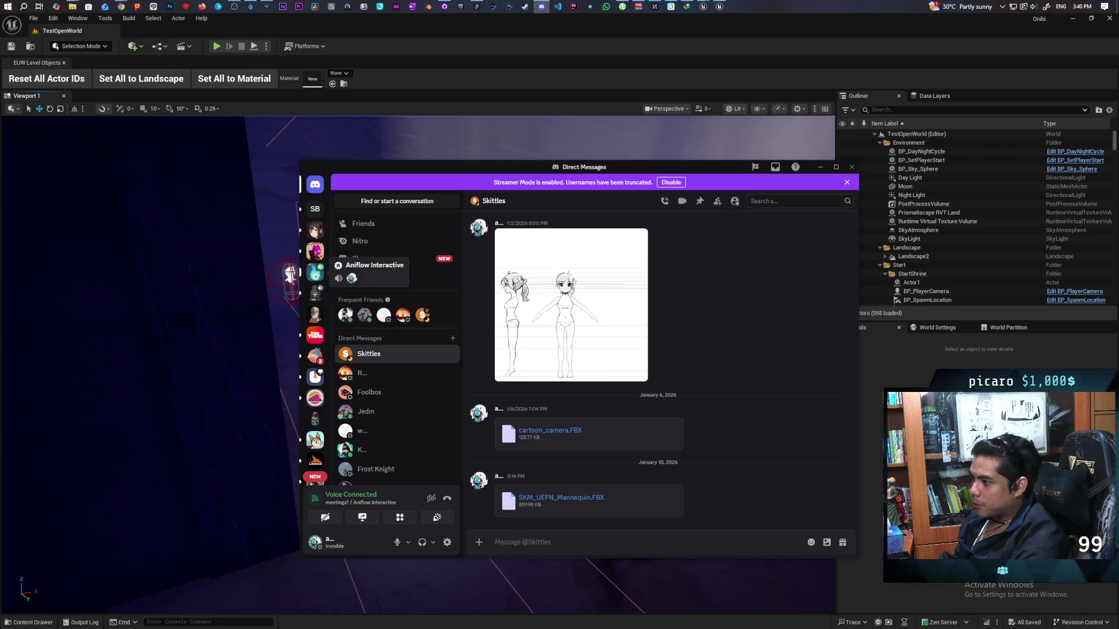
scroll(396, 357, "up", 5)
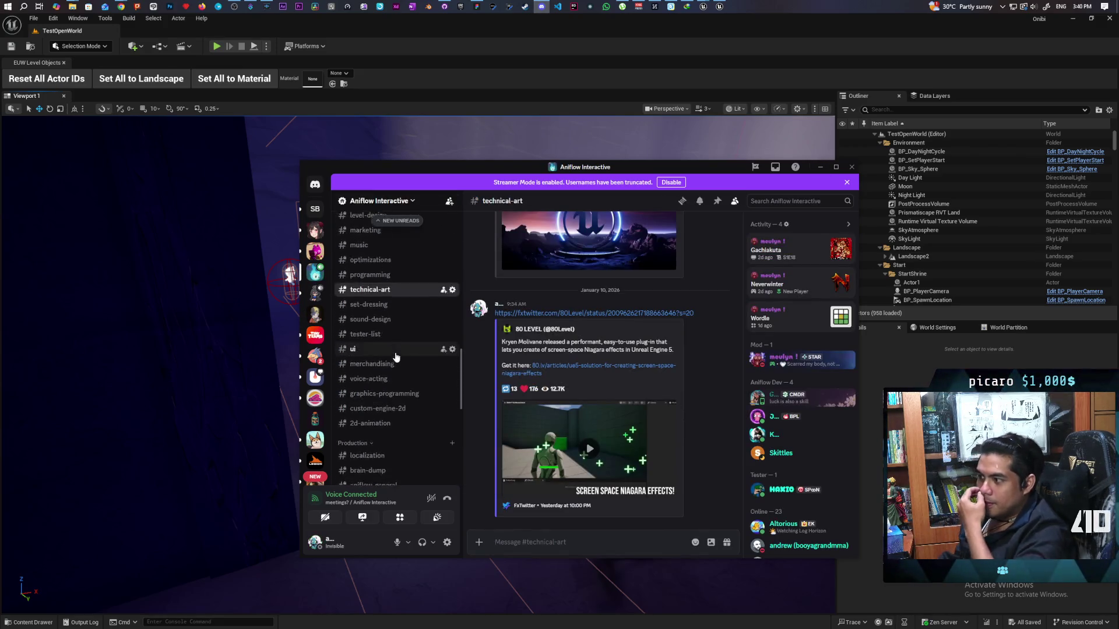
scroll(396, 357, "up", 5)
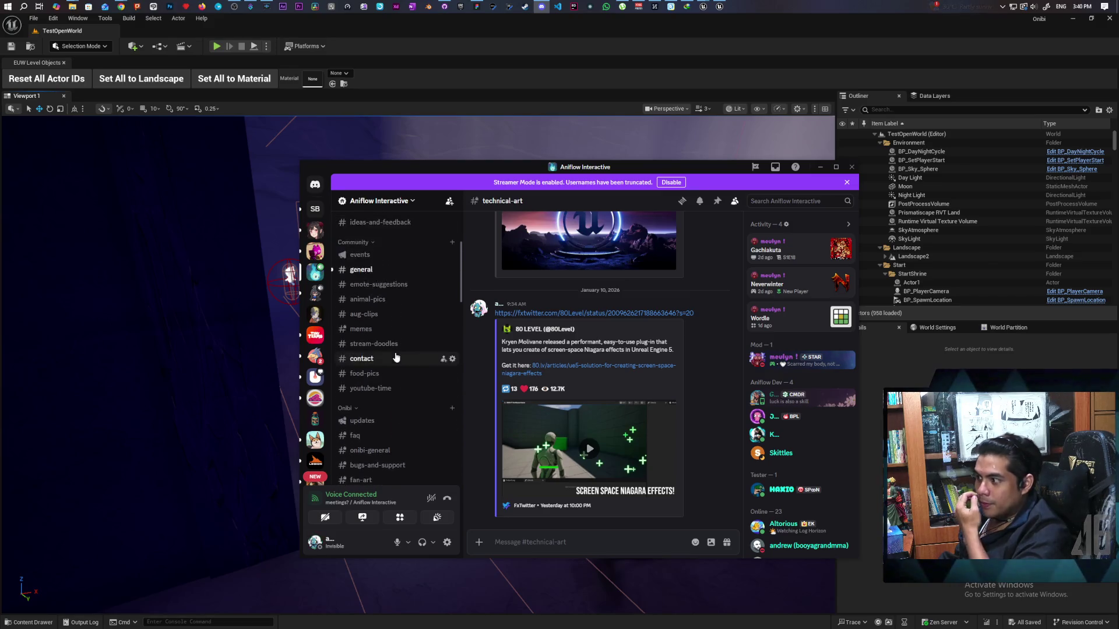
scroll(388, 282, "up", 3)
left_click(384, 270)
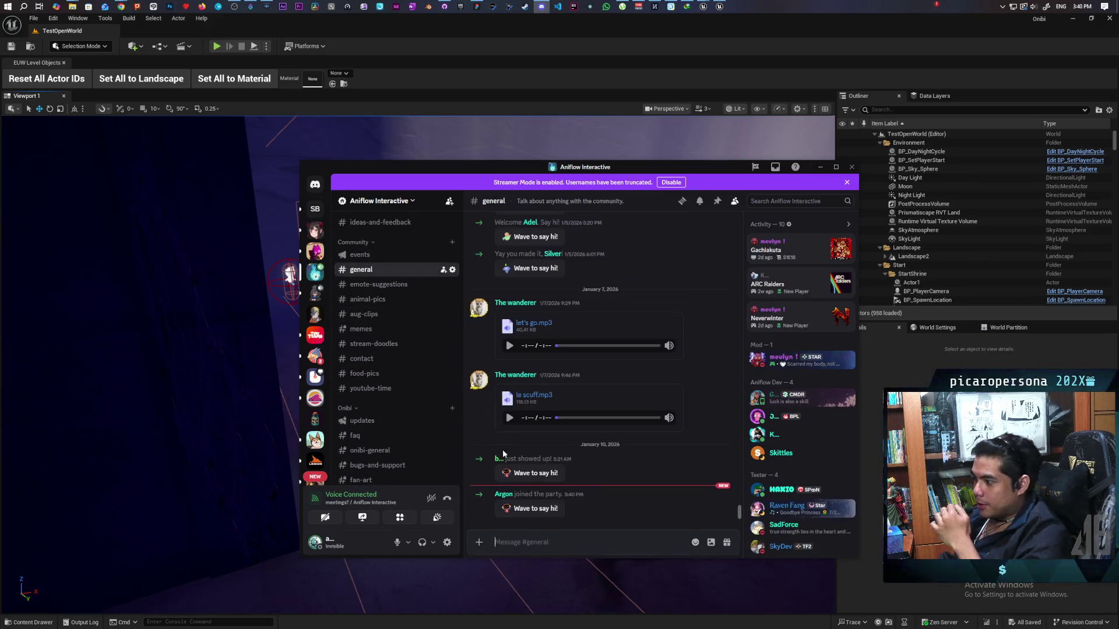
left_click(818, 168)
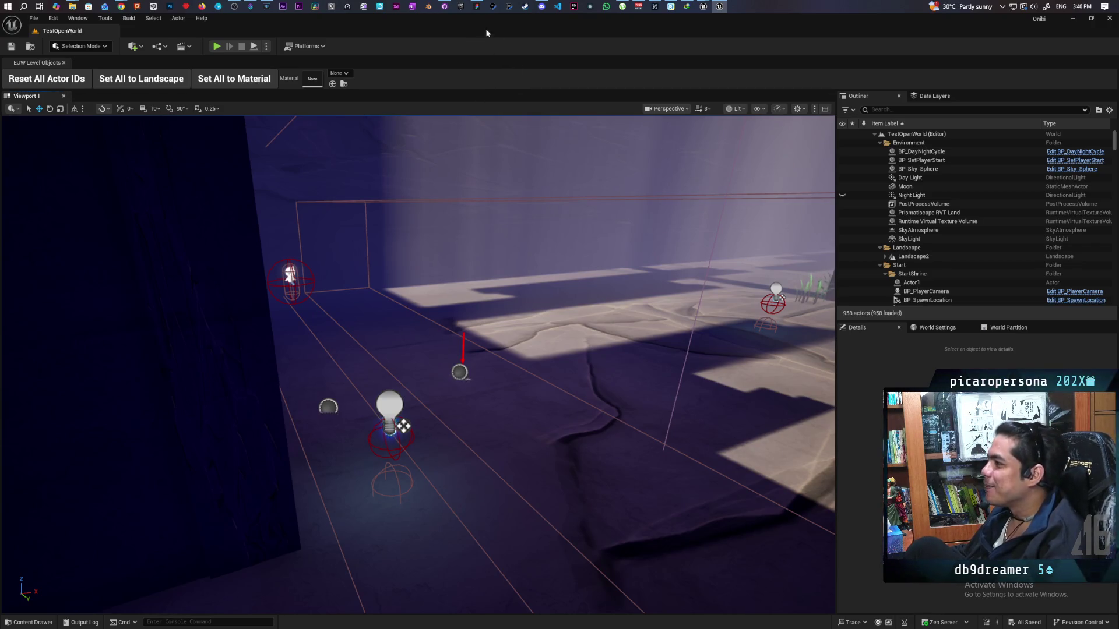
Fly the viewport down to the grassy ground, then switch to VS Code running the Jai game.
mouse_move(195, 420)
left_mouse_down()
mouse_move(146, 422)
mouse_move(174, 419)
mouse_move(175, 402)
mouse_move(175, 431)
mouse_move(175, 408)
mouse_move(209, 411)
mouse_move(181, 408)
mouse_move(210, 399)
left_mouse_up()
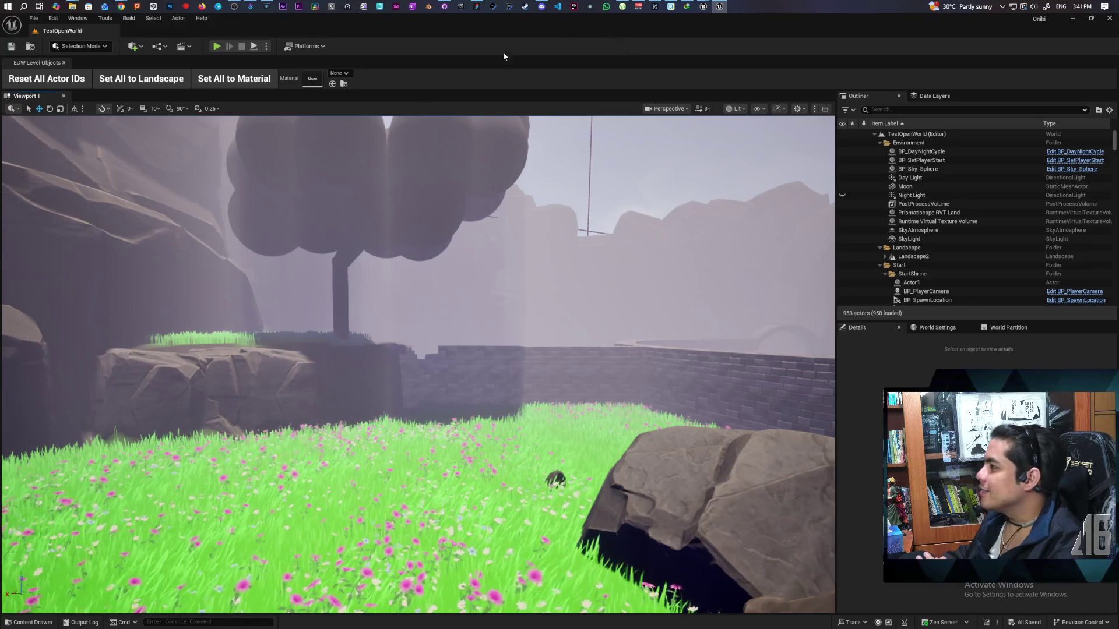
left_click(559, 6)
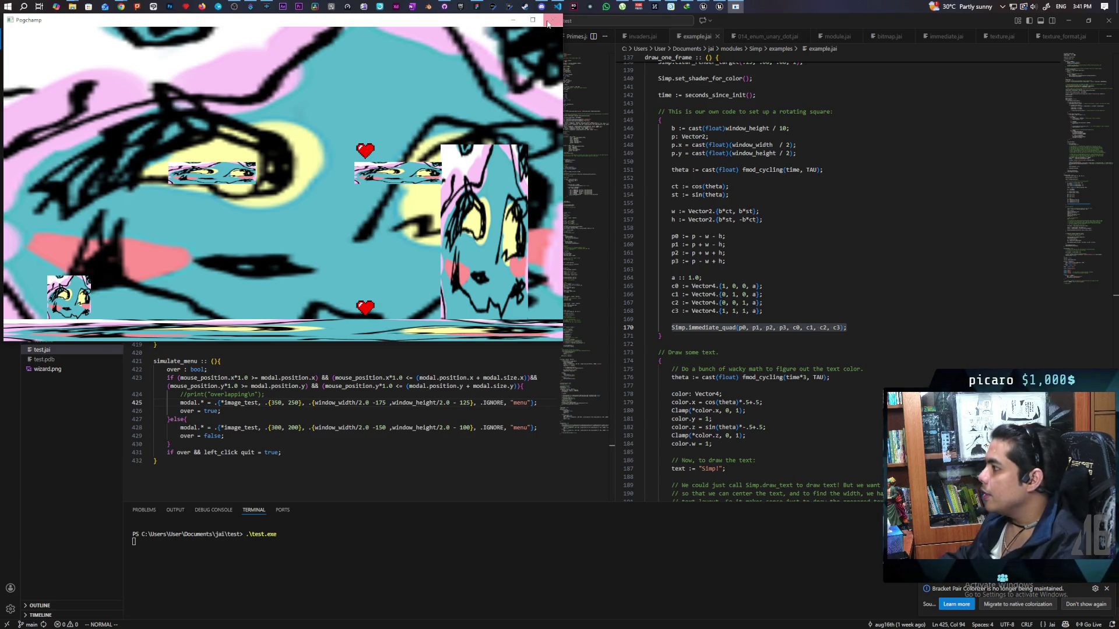
Relaunch test.exe, toggle its Quit menu with Esc, then exit the game through Quit.
left_click(548, 22)
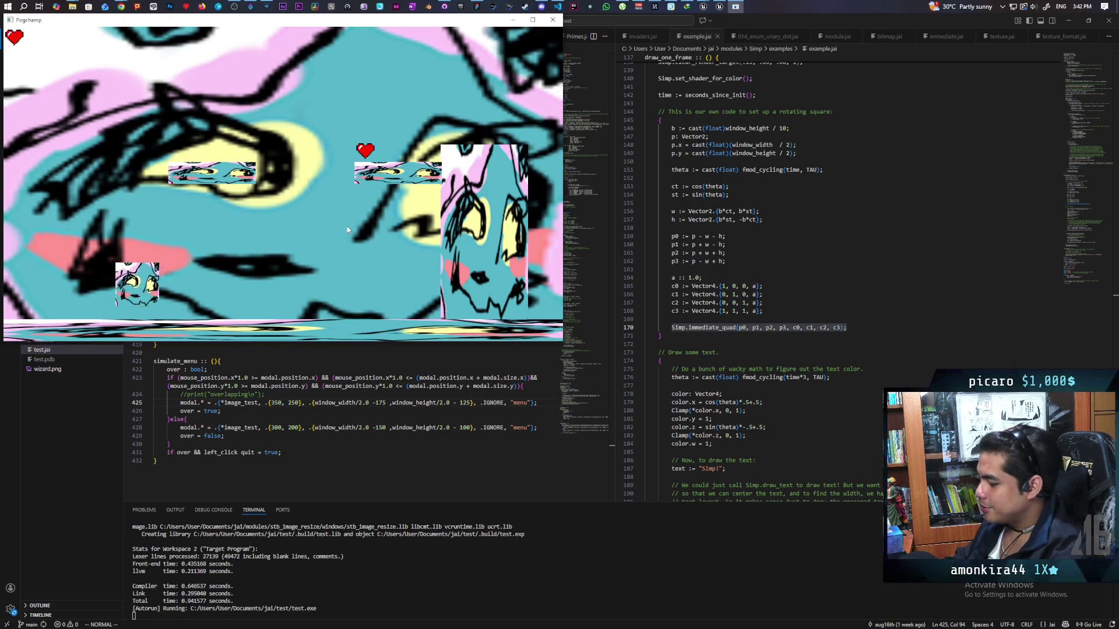
key("Escape")
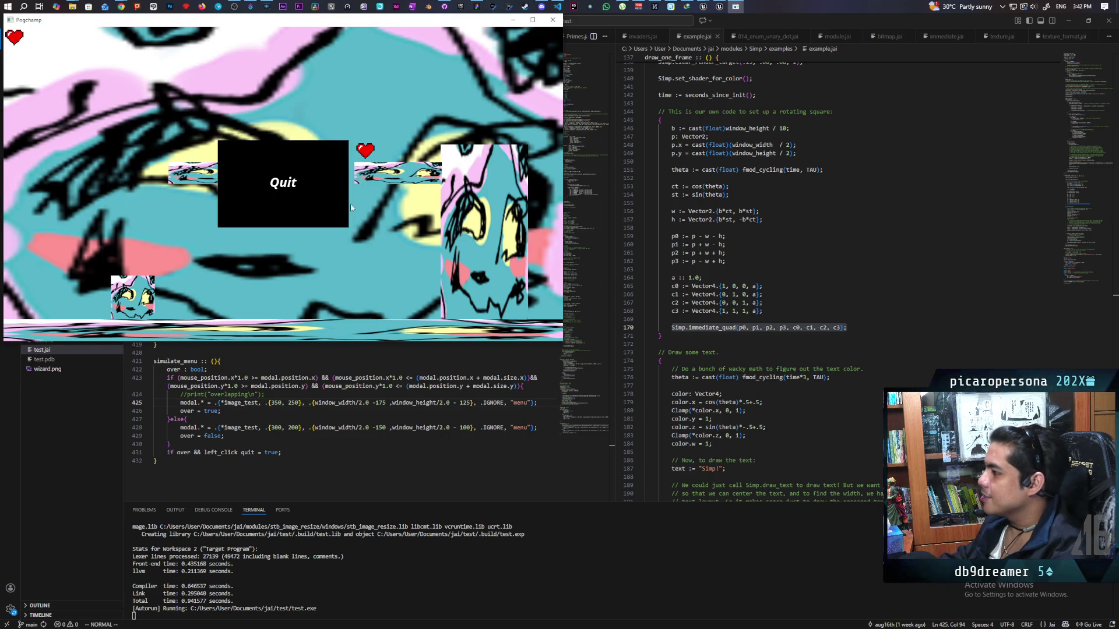
key("Escape")
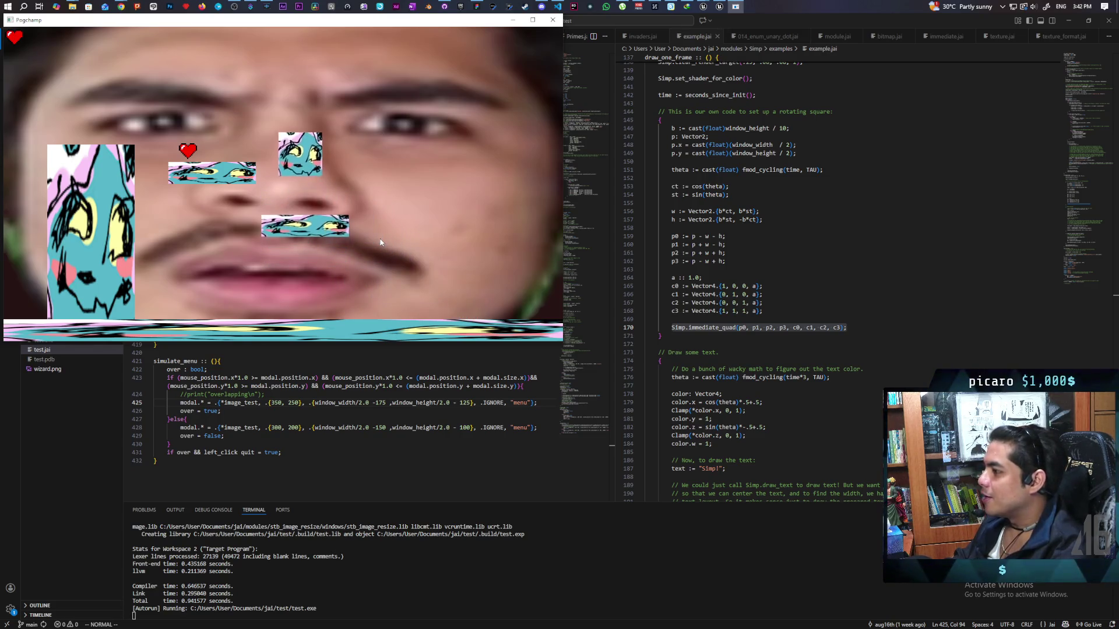
key("Escape")
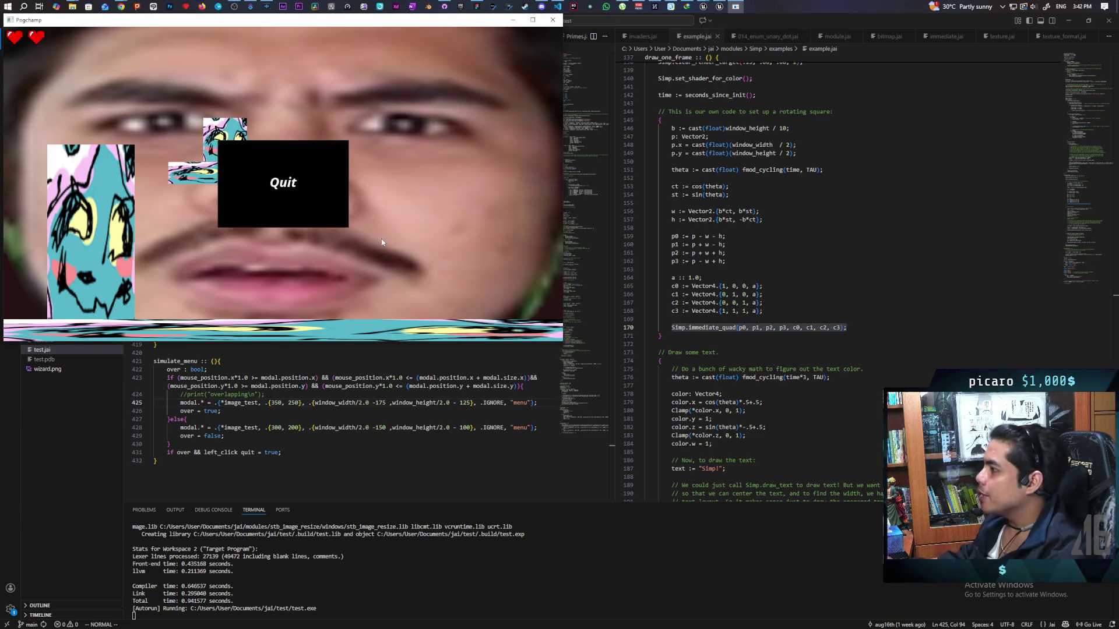
left_click(307, 183)
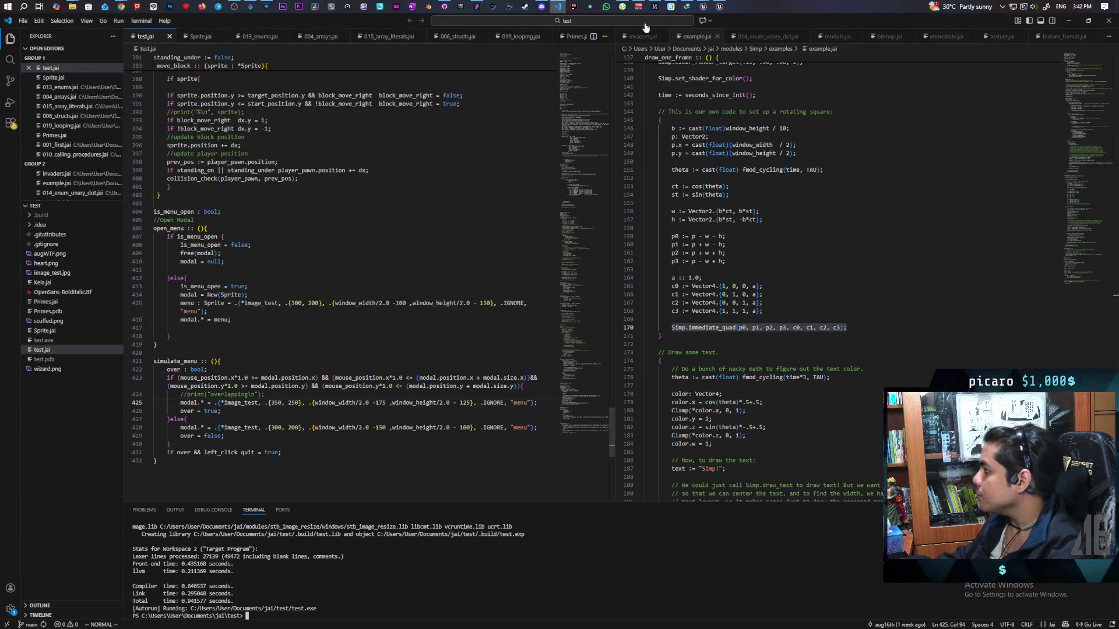
Bring the Paparazi editor forward, minimize Discord, and start a multiplayer play session with Alt+P.
mouse_move(703, 5)
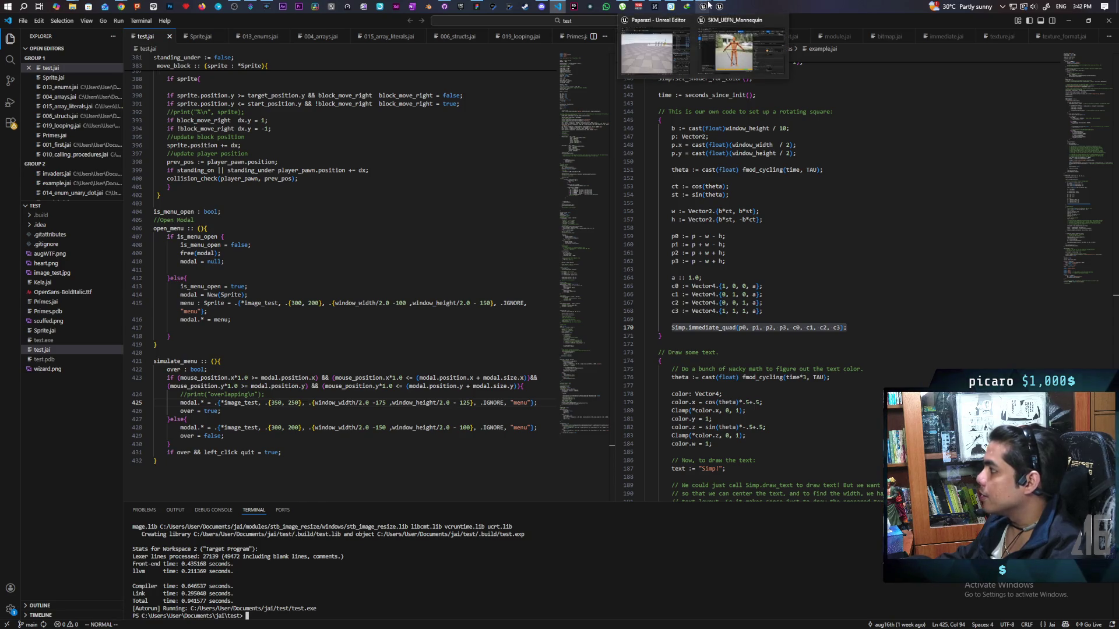
left_click(652, 51)
left_click(541, 6)
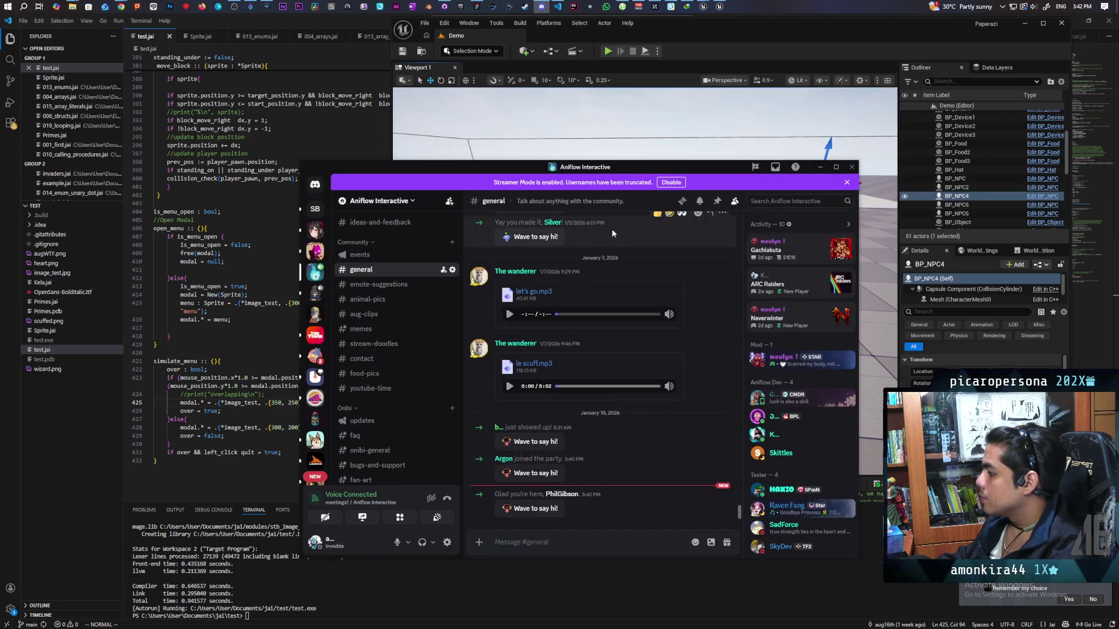
left_click(820, 167)
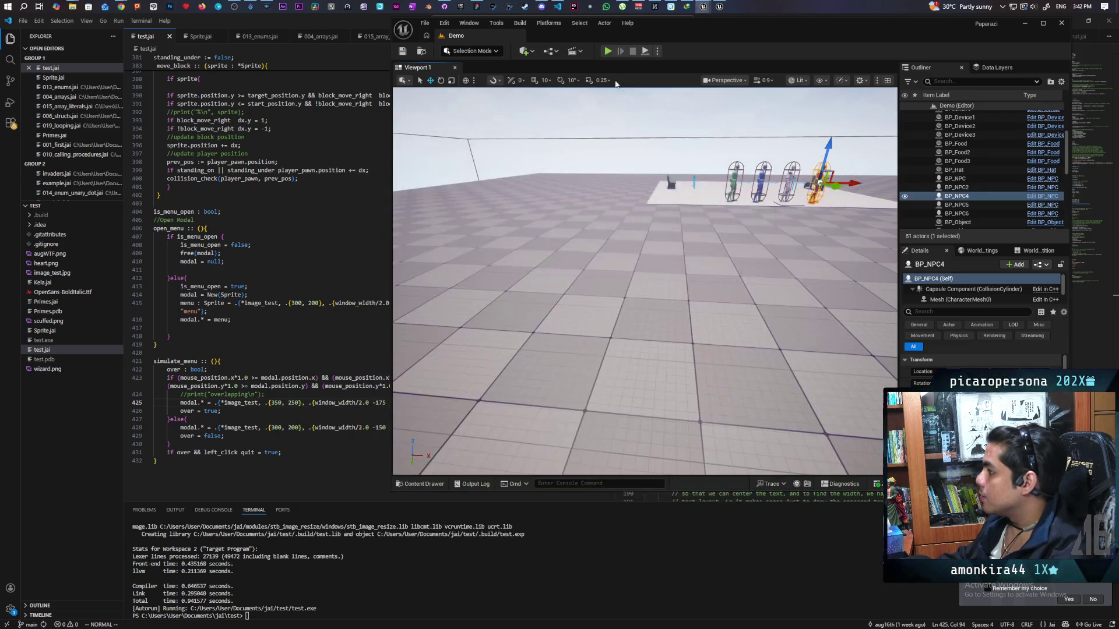
key("alt+p")
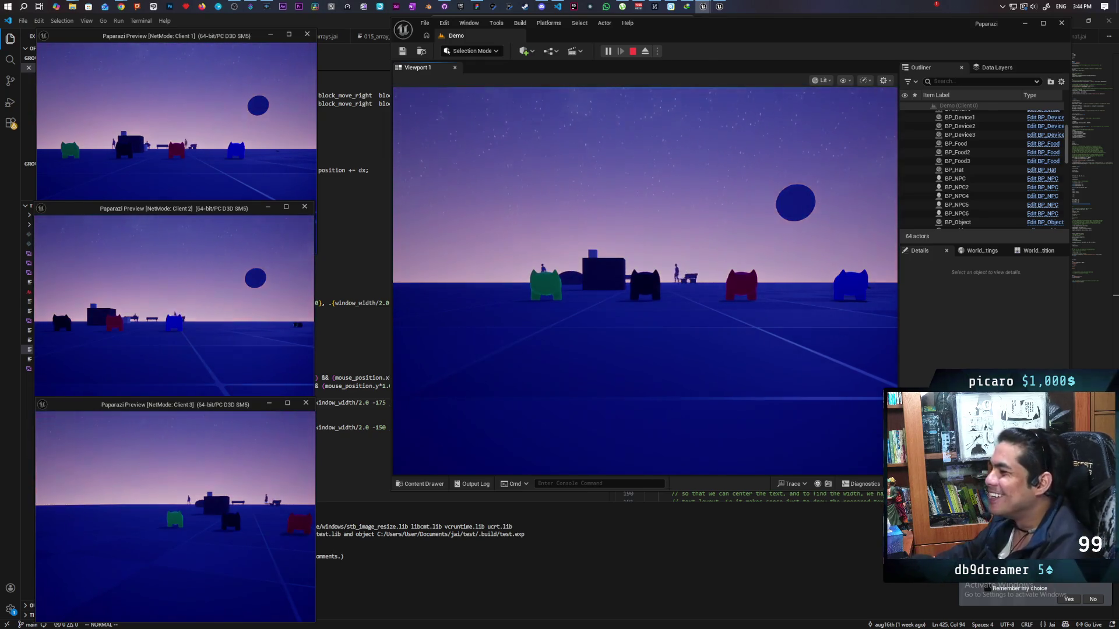
Walk the main view's character toward the mannequin, then take control of the Client 1 window.
left_click(512, 367)
key("s")
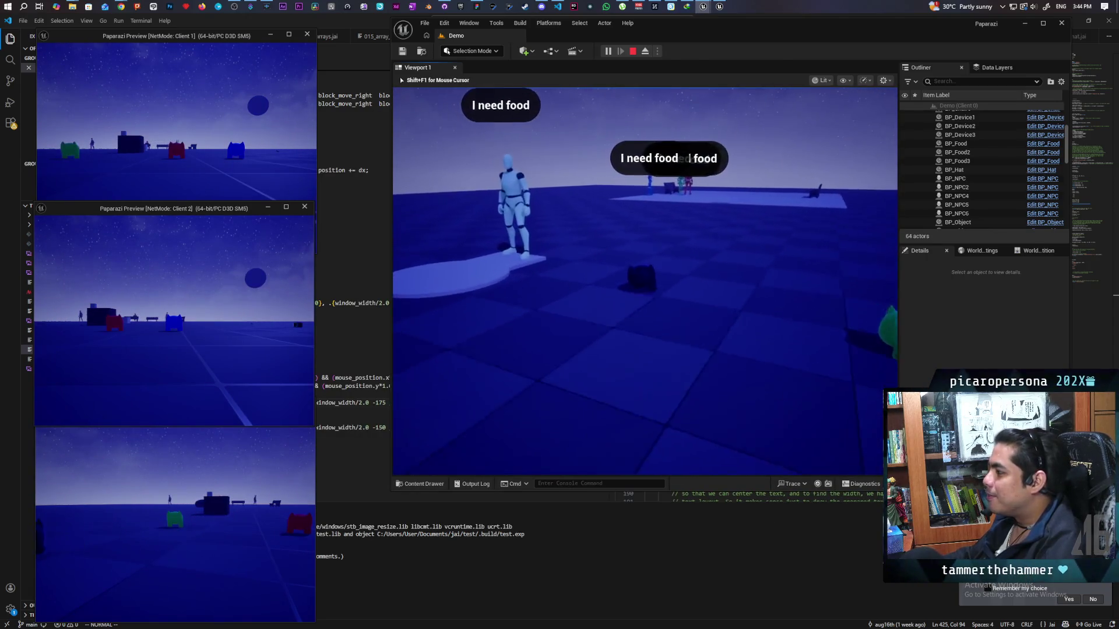
key("d")
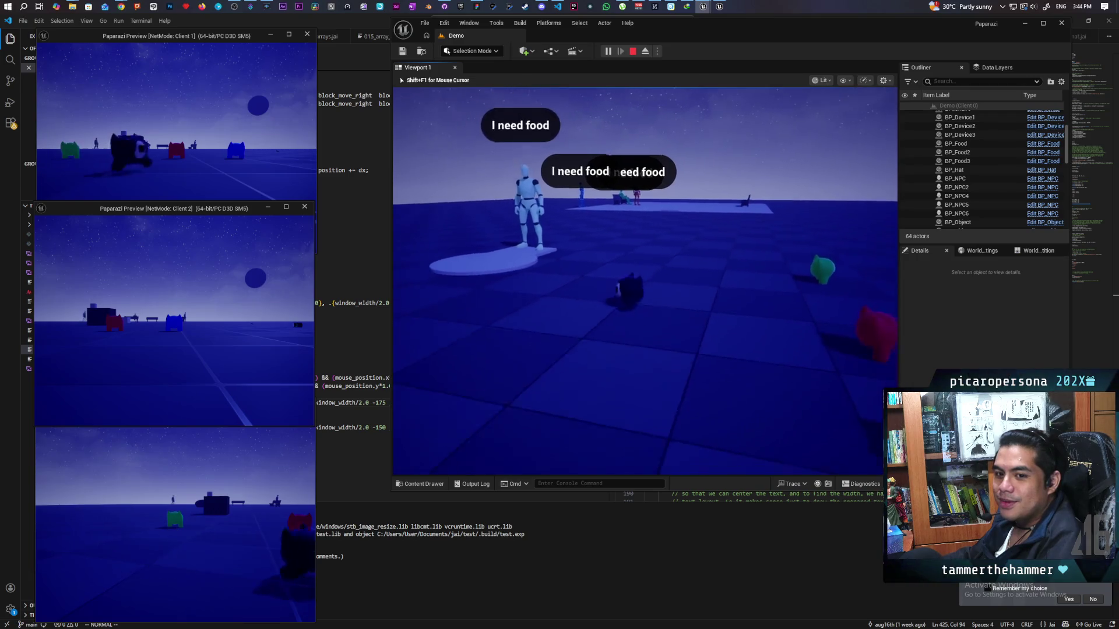
key("w")
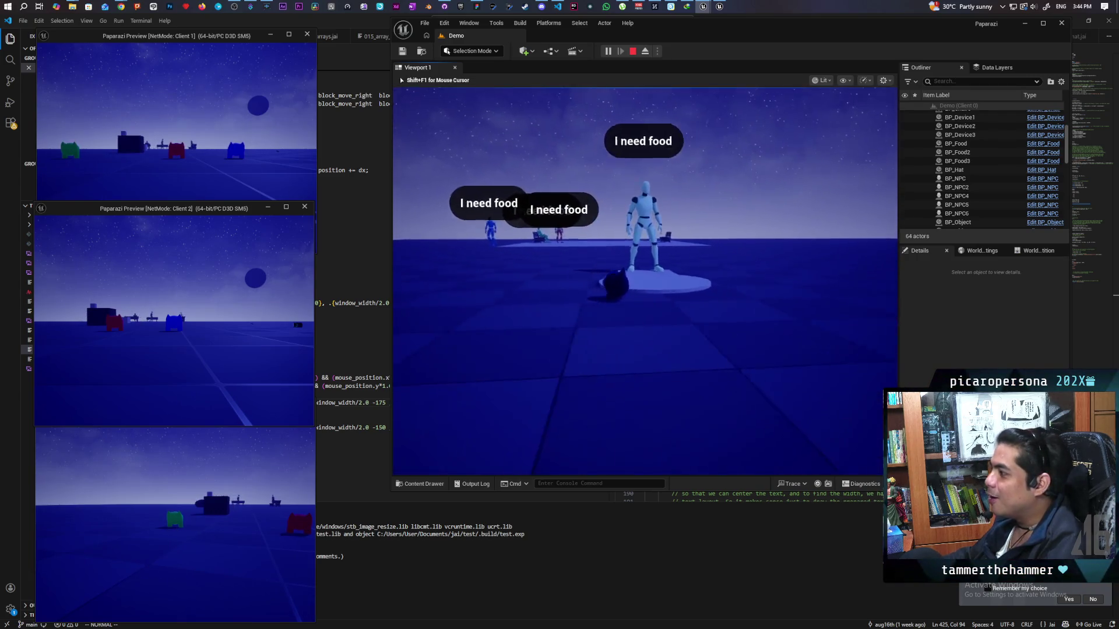
key("w")
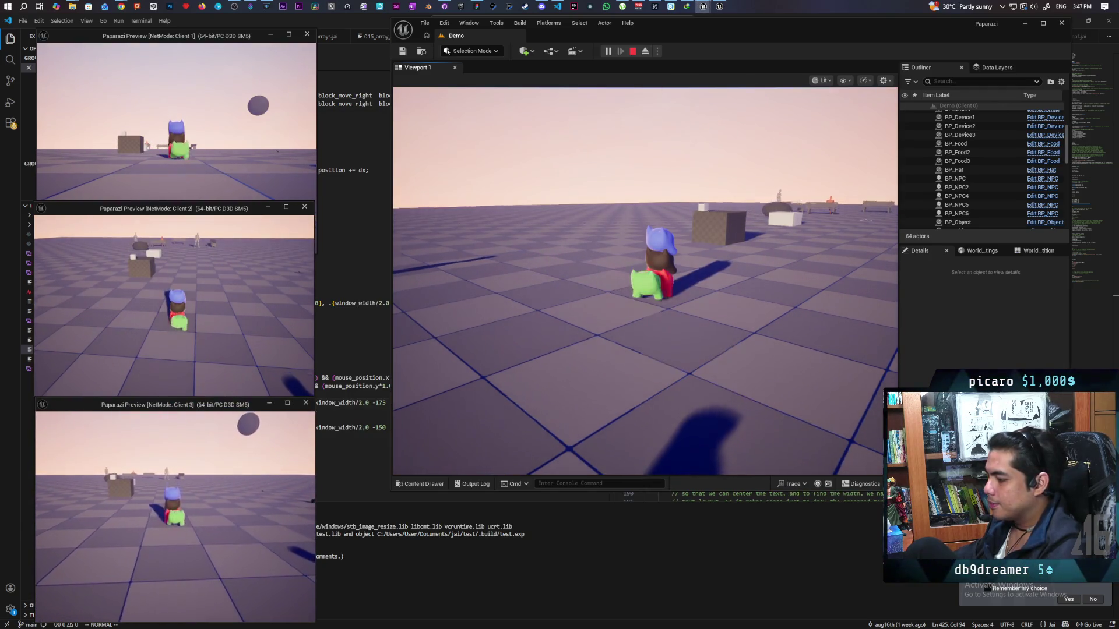
left_click(257, 182)
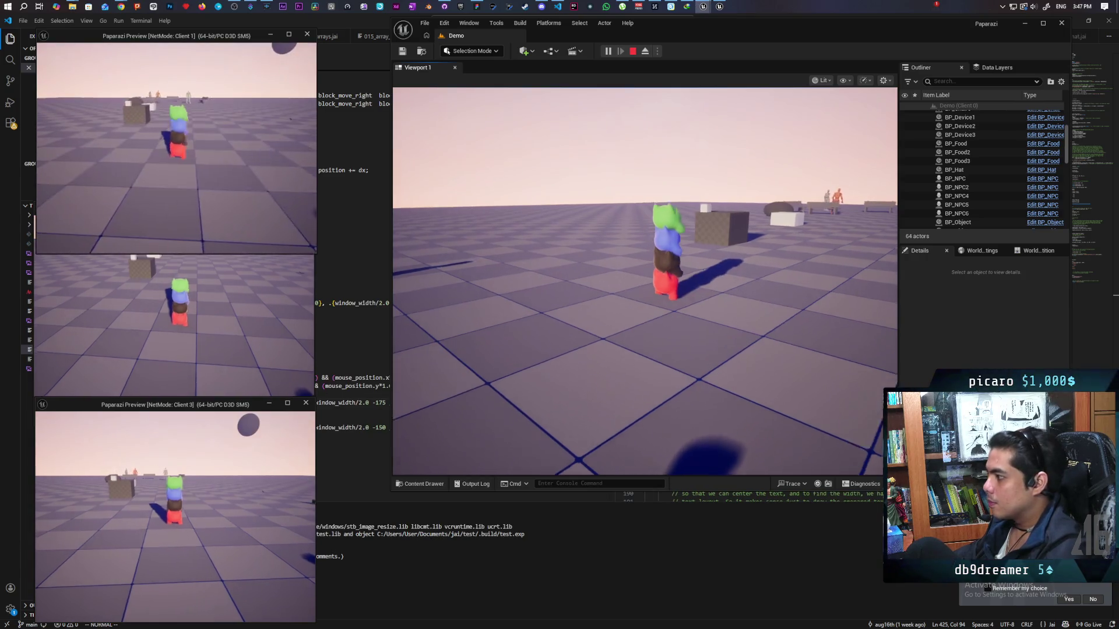